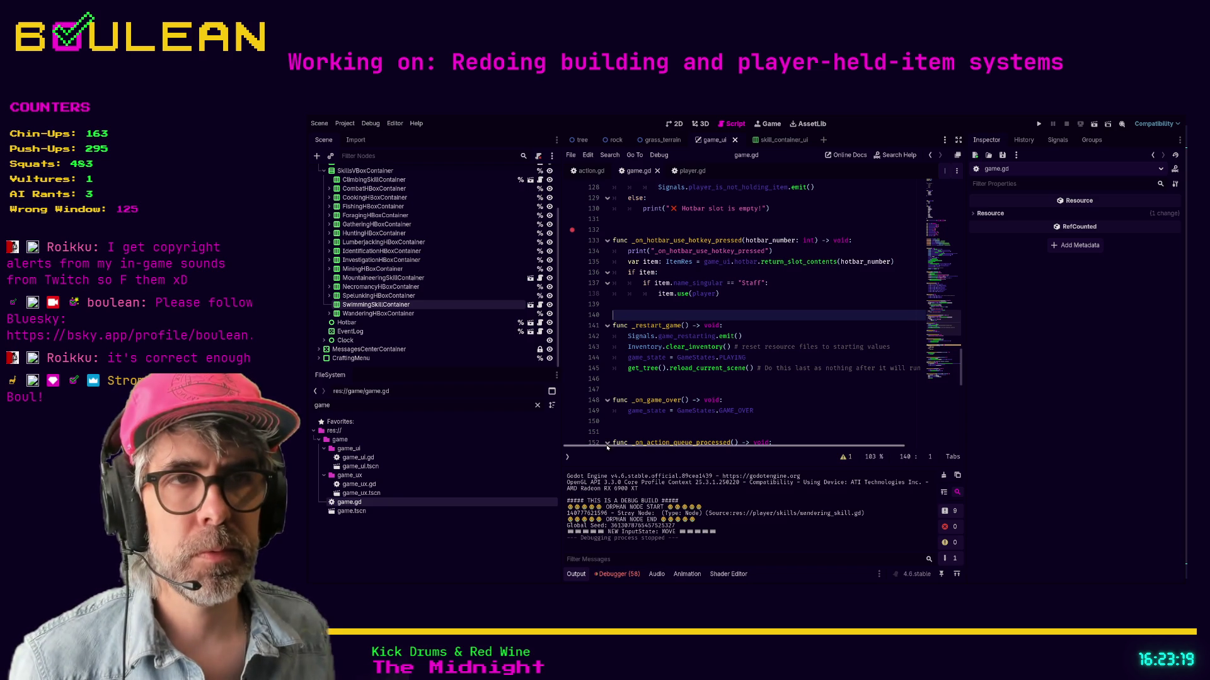
Step: Run the game from game.gd line 140, zoom the board out, and move the wizard one tile left
left_click(626, 308)
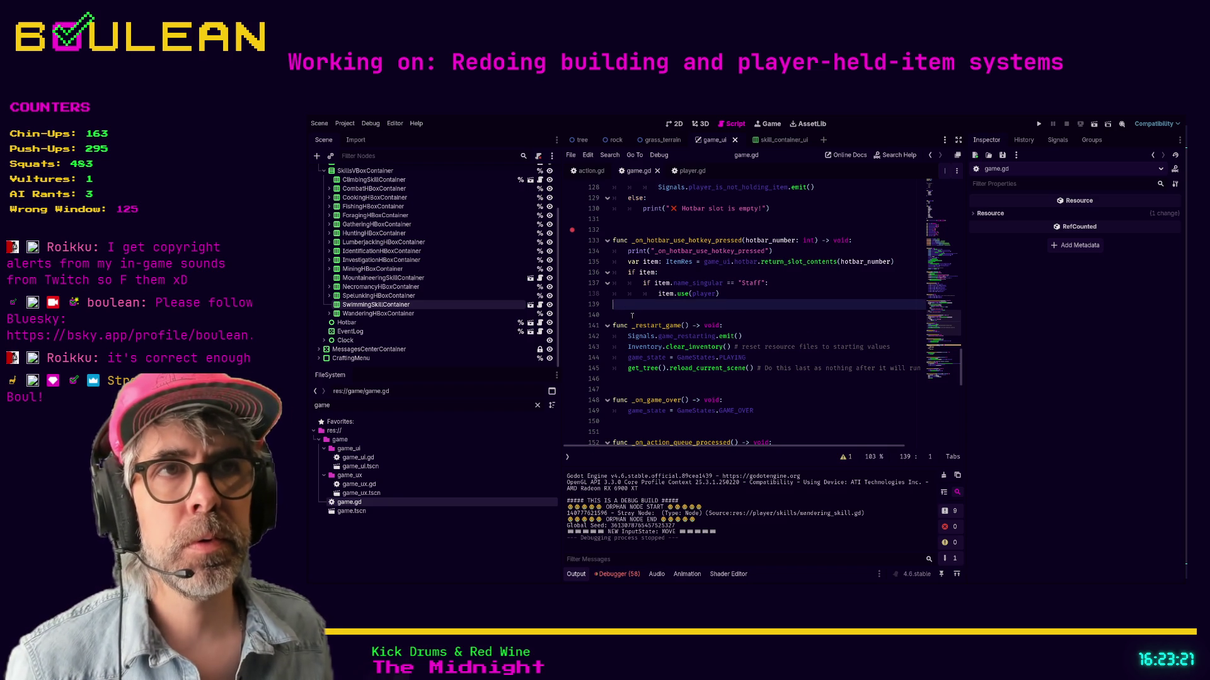
left_click(630, 312)
key("F5")
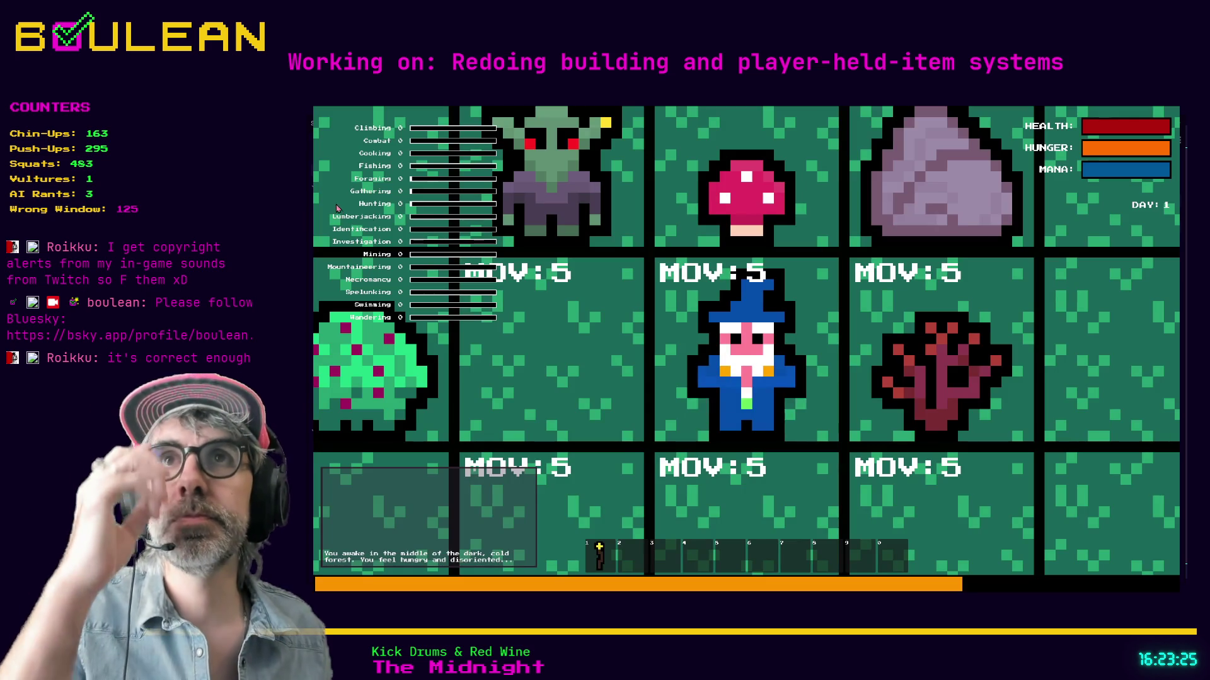
scroll(320, 198, "down", 3)
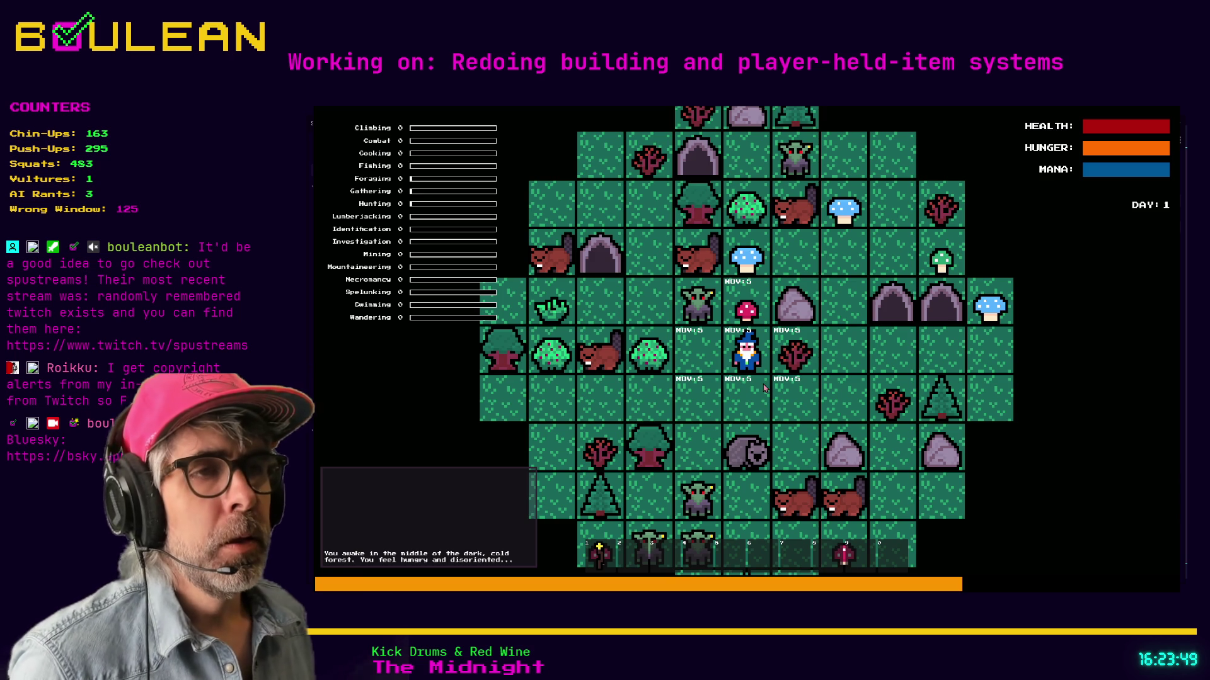
key("a")
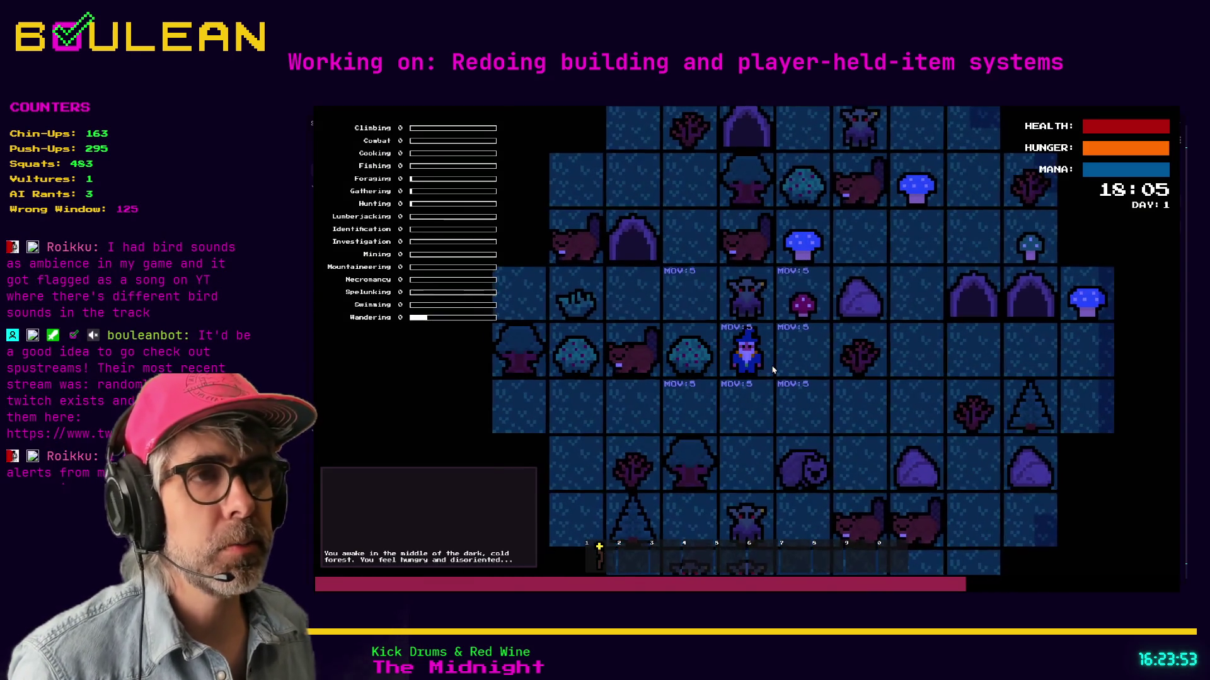
Step: Forage a berry from the Berry Bush, drop it on the right tile, and step over to retrieve it
key("e")
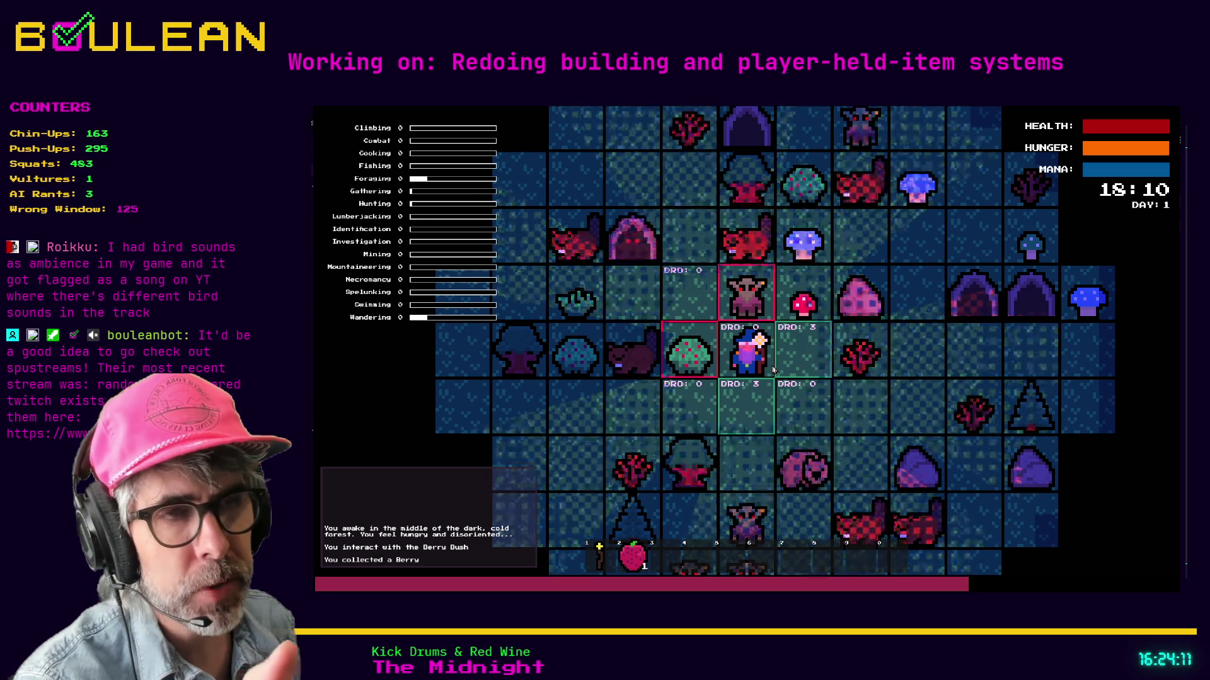
left_click(773, 371)
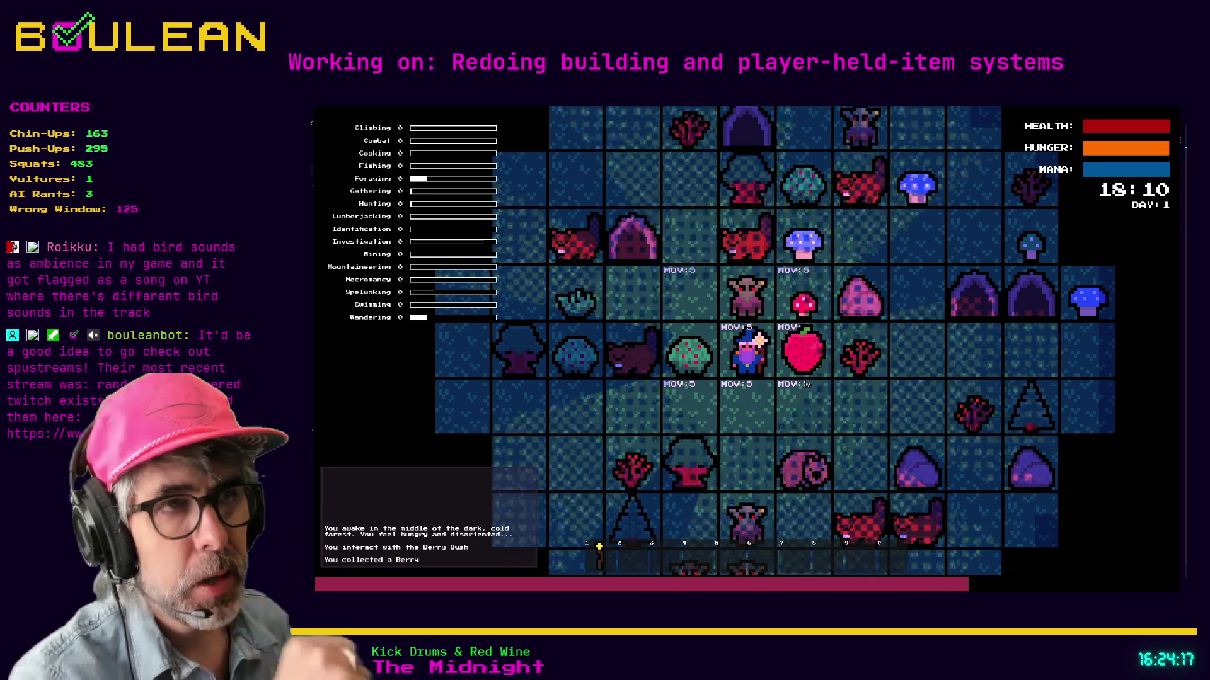
key("d")
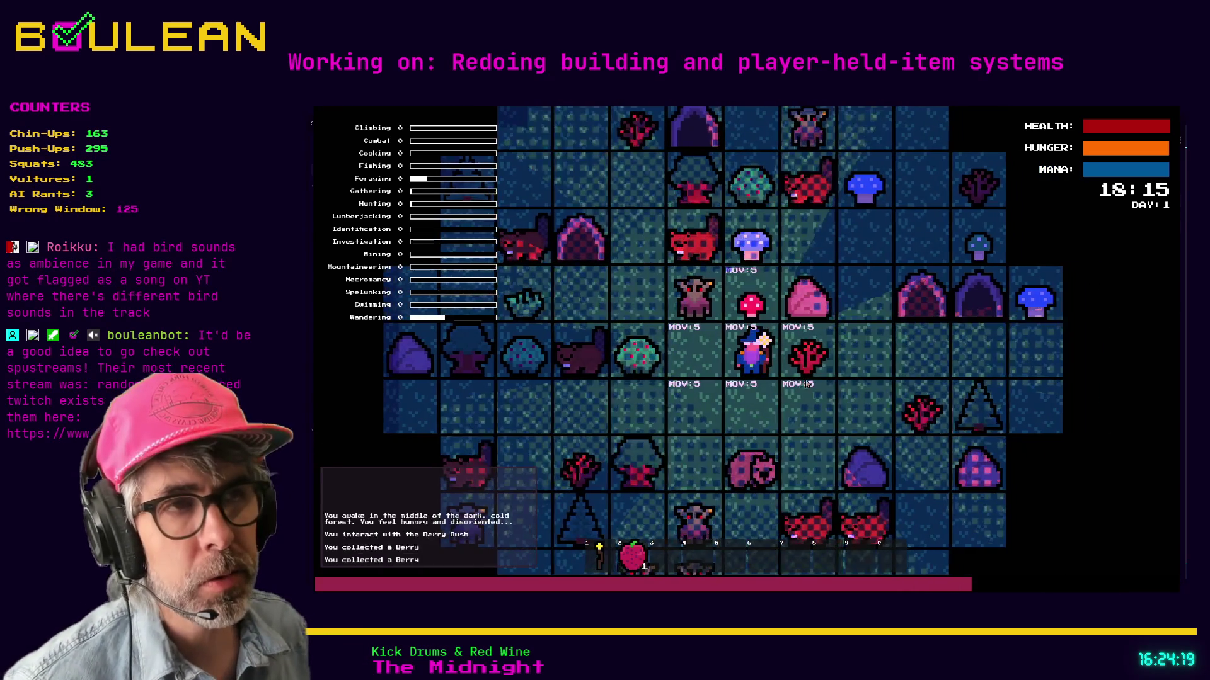
Step: Toggle drop mode on and off, move the wizard left and down, and show the crafting recipes
key("q")
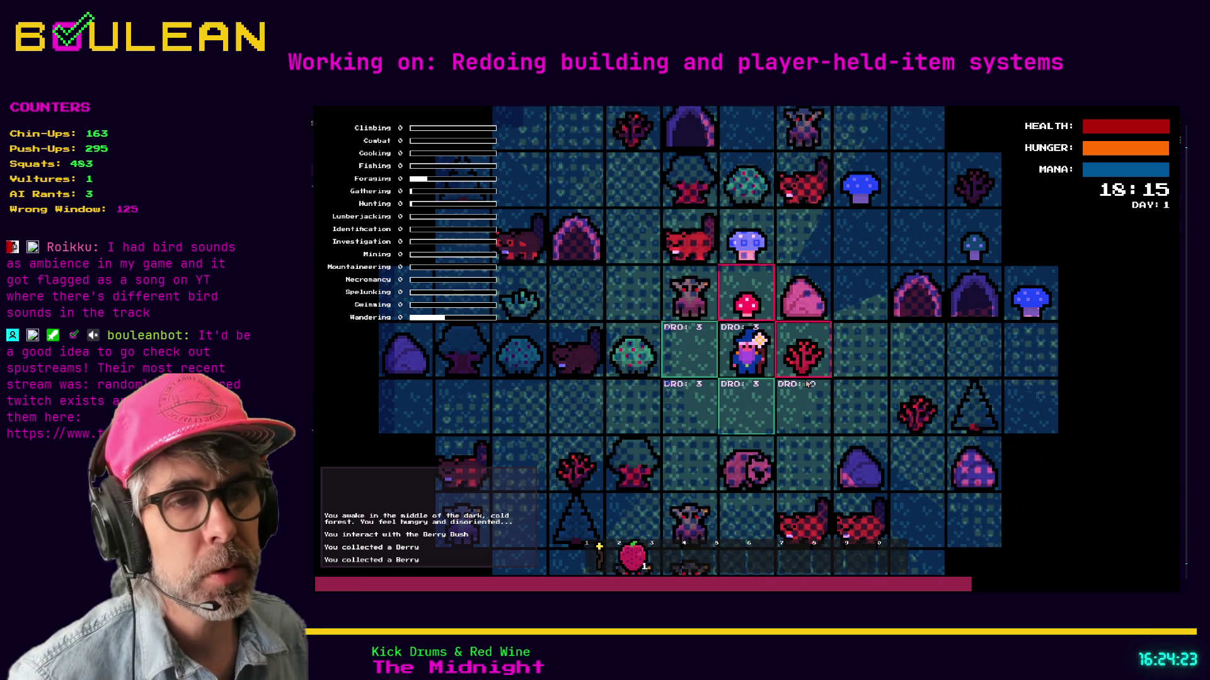
key("q")
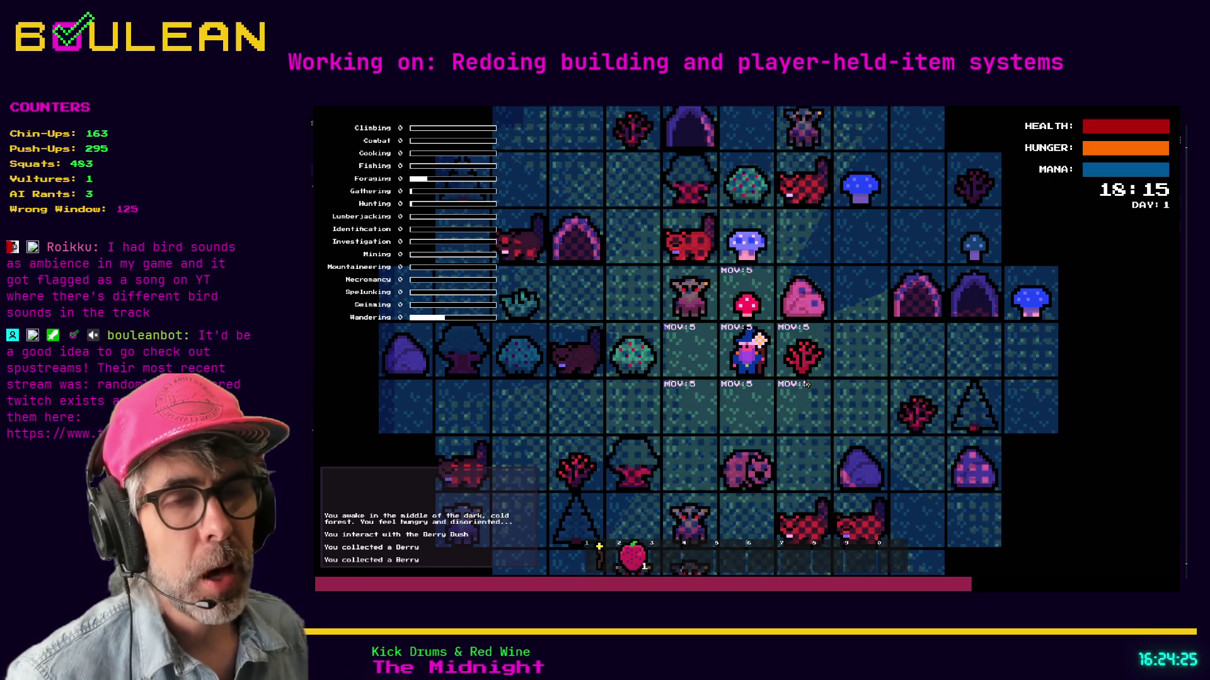
key("q")
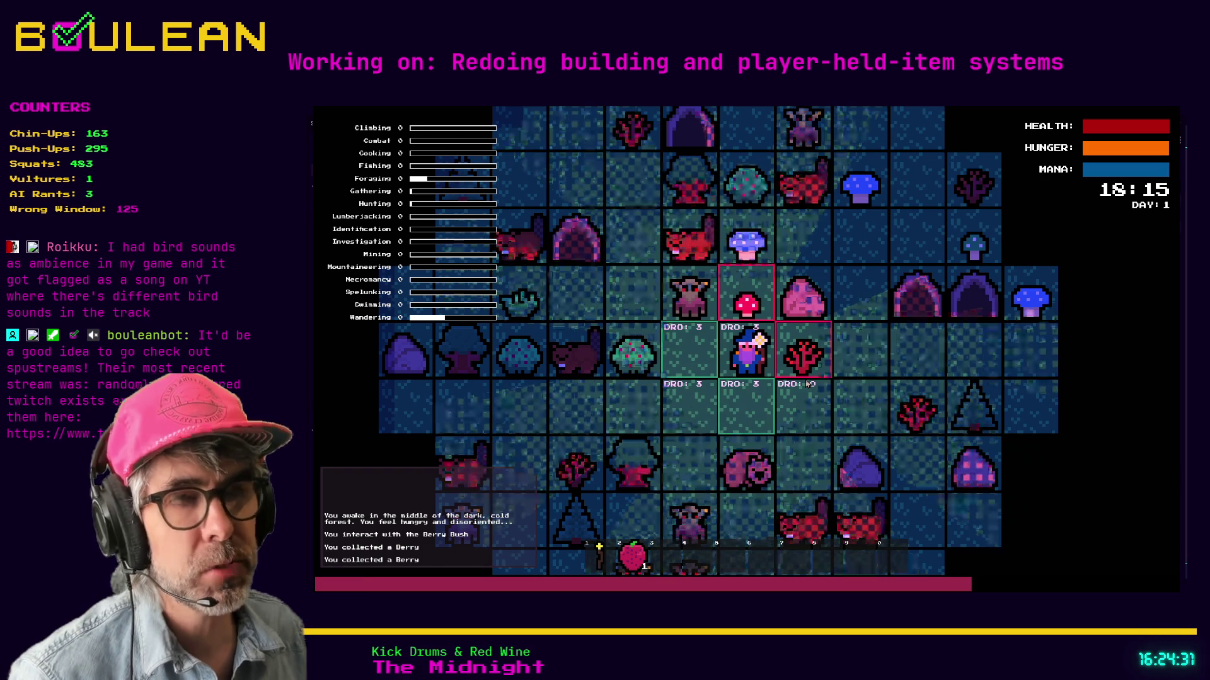
key("a")
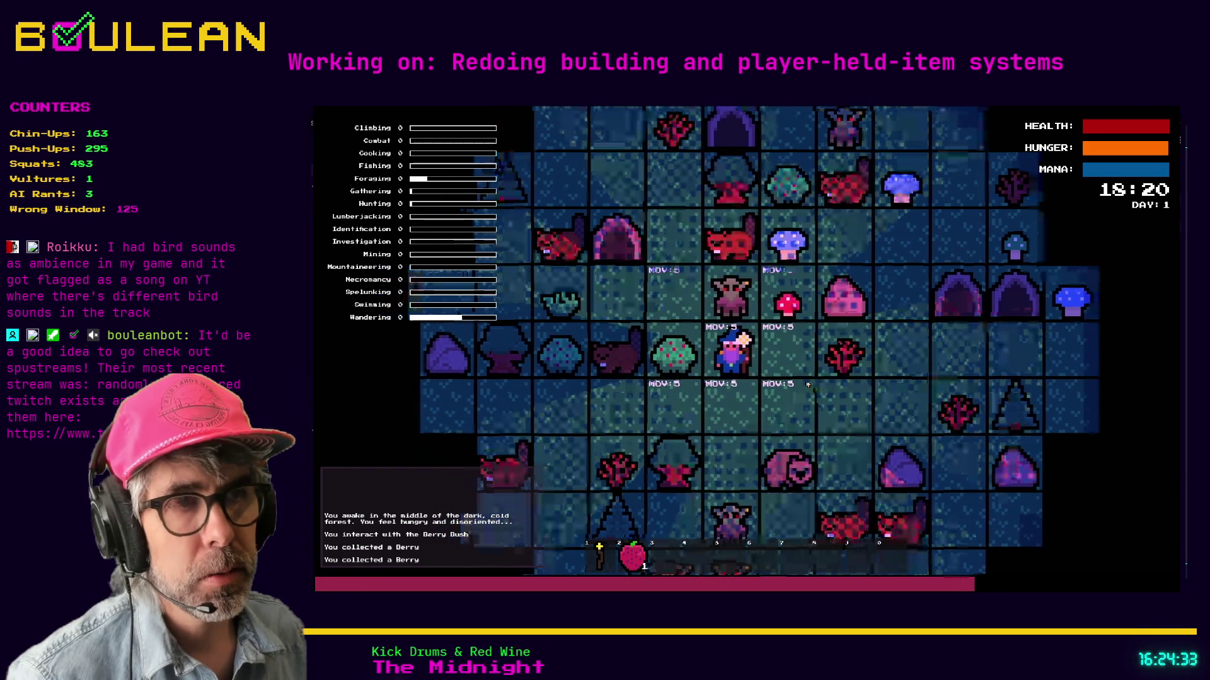
key("s")
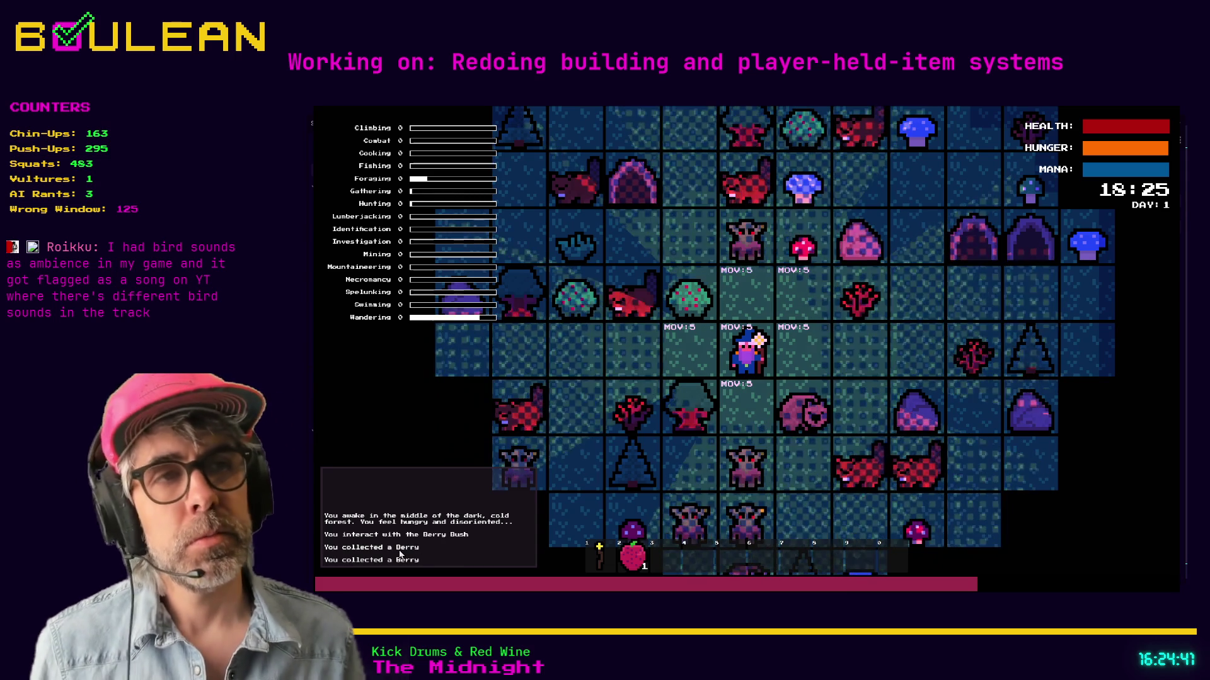
key("c")
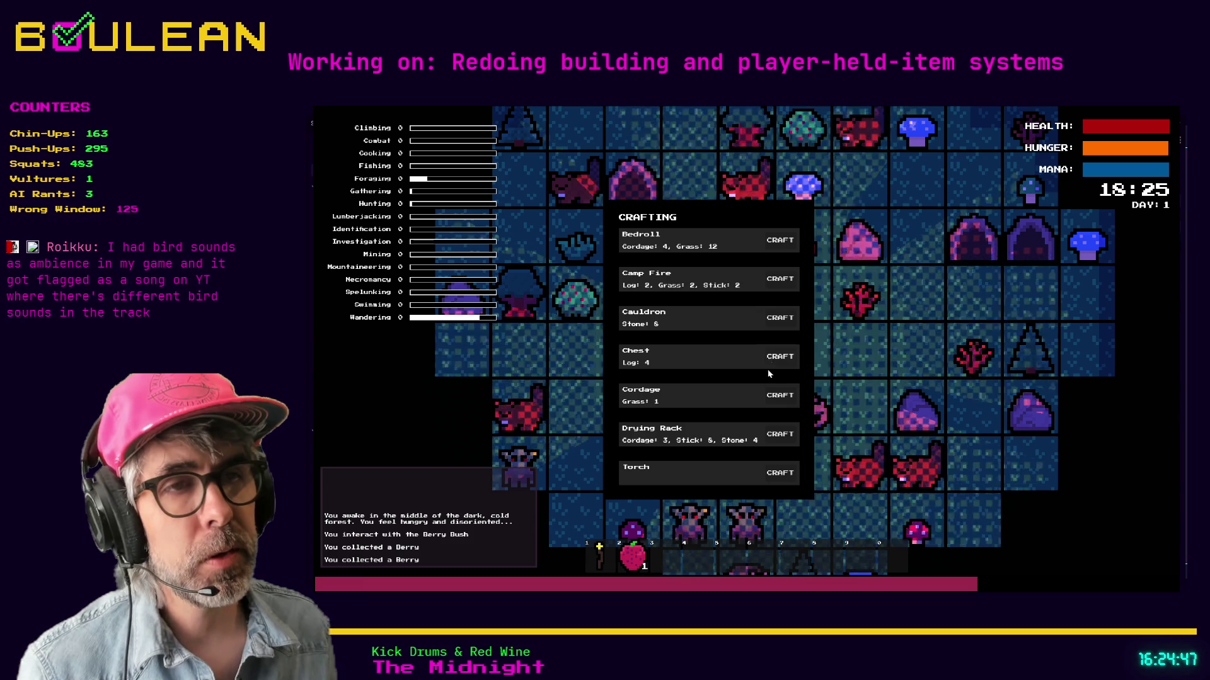
Step: Craft a Chest from logs and build it on the tile right of the wizard
left_click(778, 395)
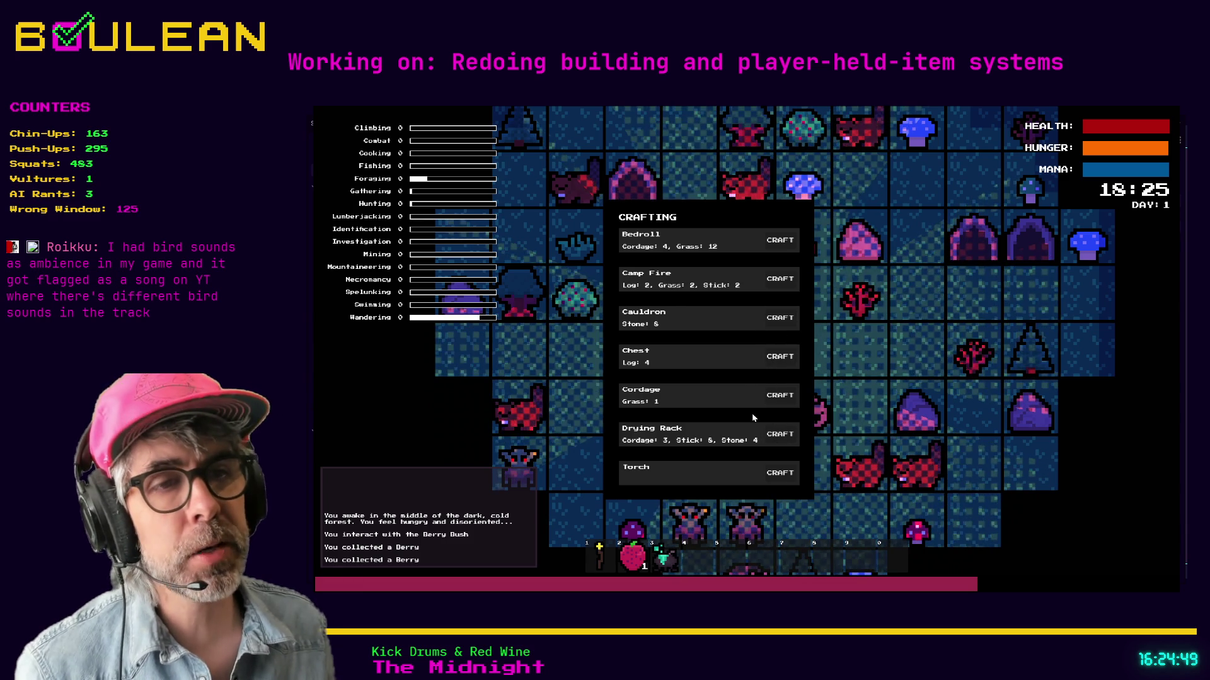
key("Escape")
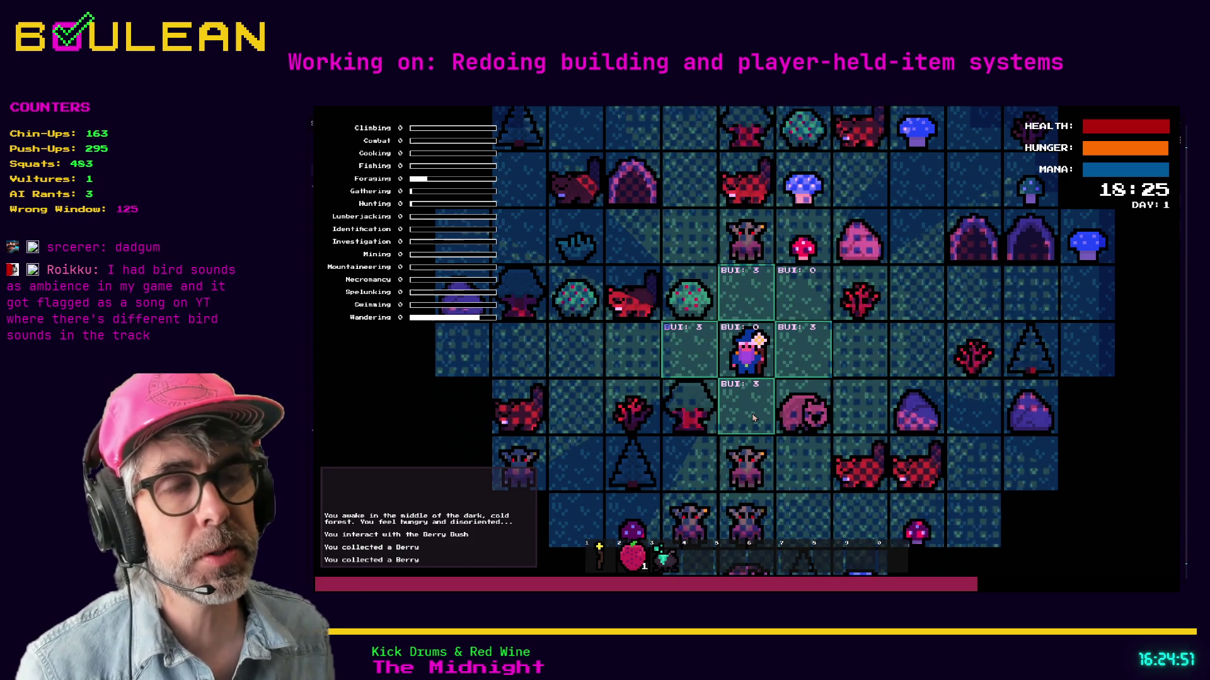
key("Right")
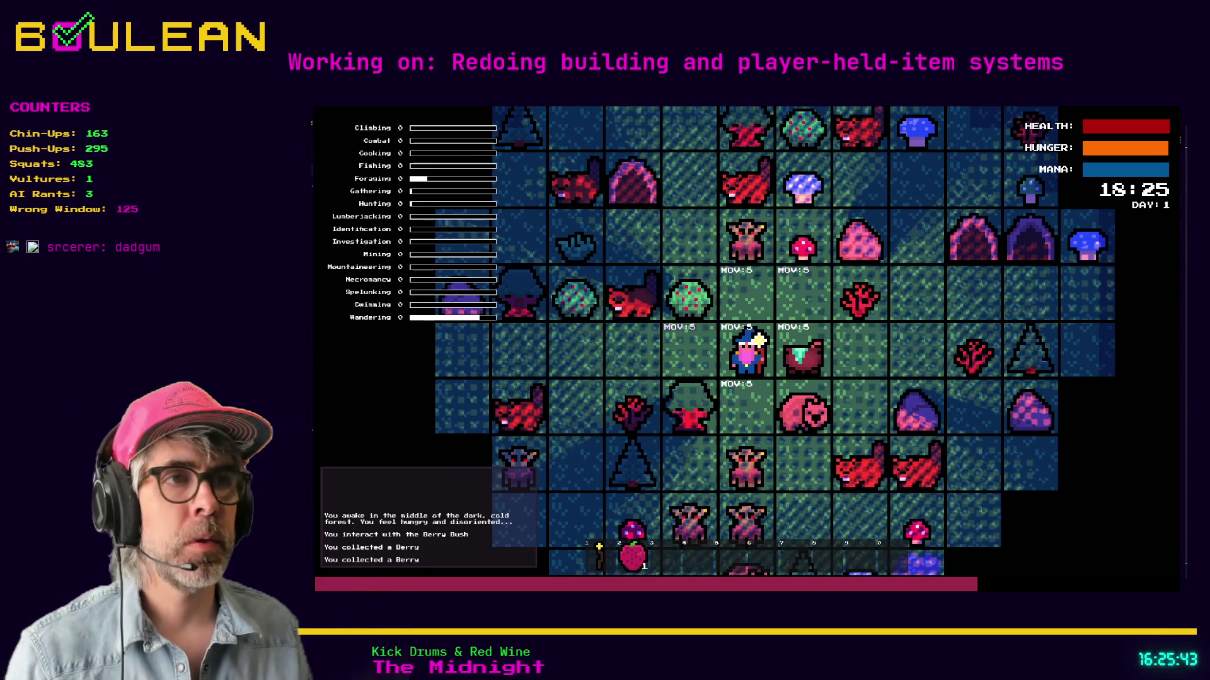
key("alt+Tab")
Step: Stop the running game and search game.gd for _input
key("F8")
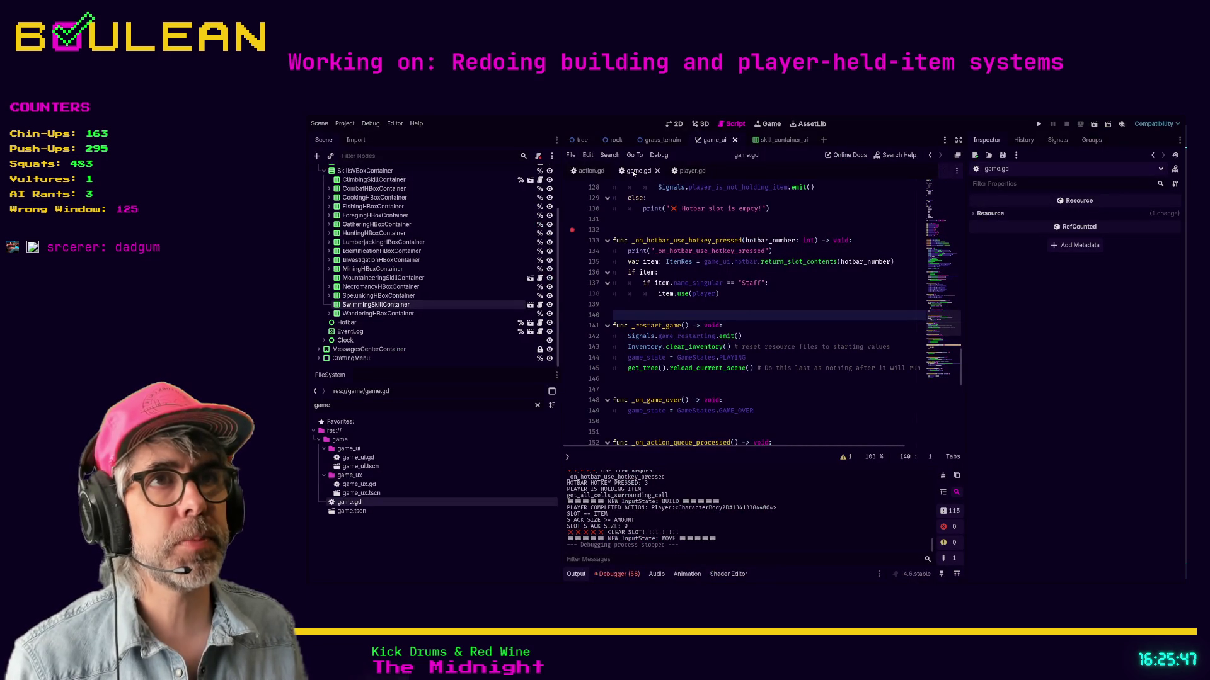
left_click(794, 305)
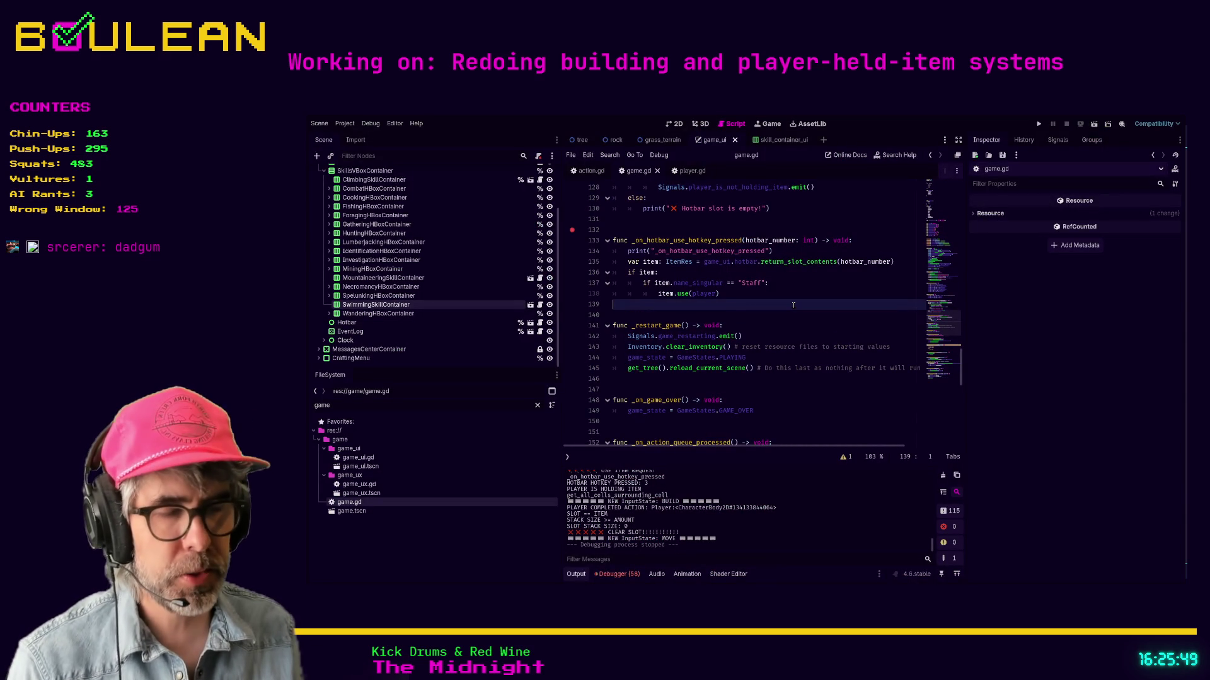
key("ctrl+f")
type("_input")
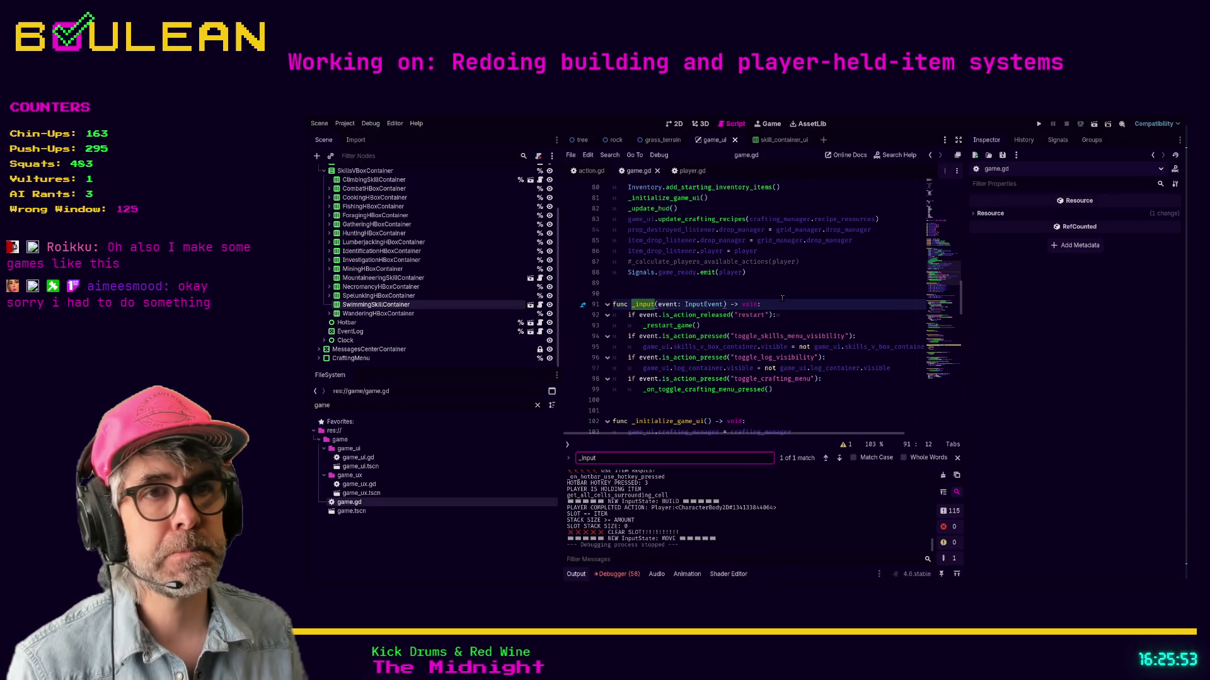
Step: Search game.gd for hotbar, then for process, stepping through the matches
key("ctrl+a")
type("hotbar")
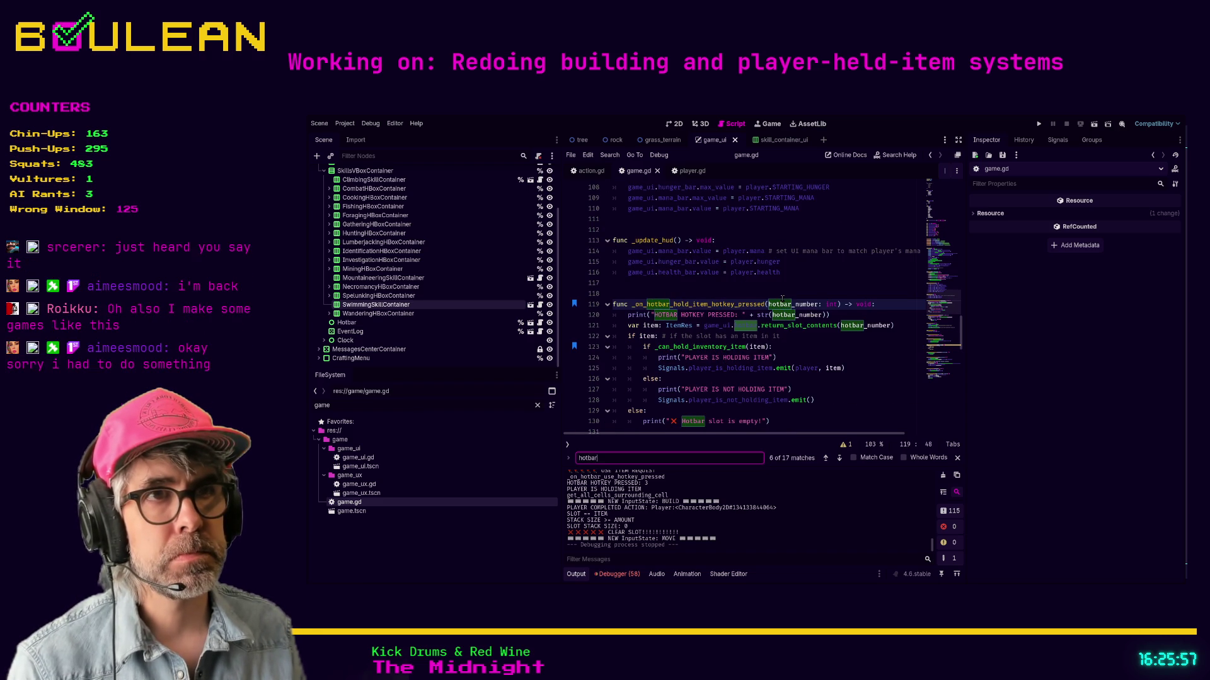
key("Return")
key("Return")
key("Return")
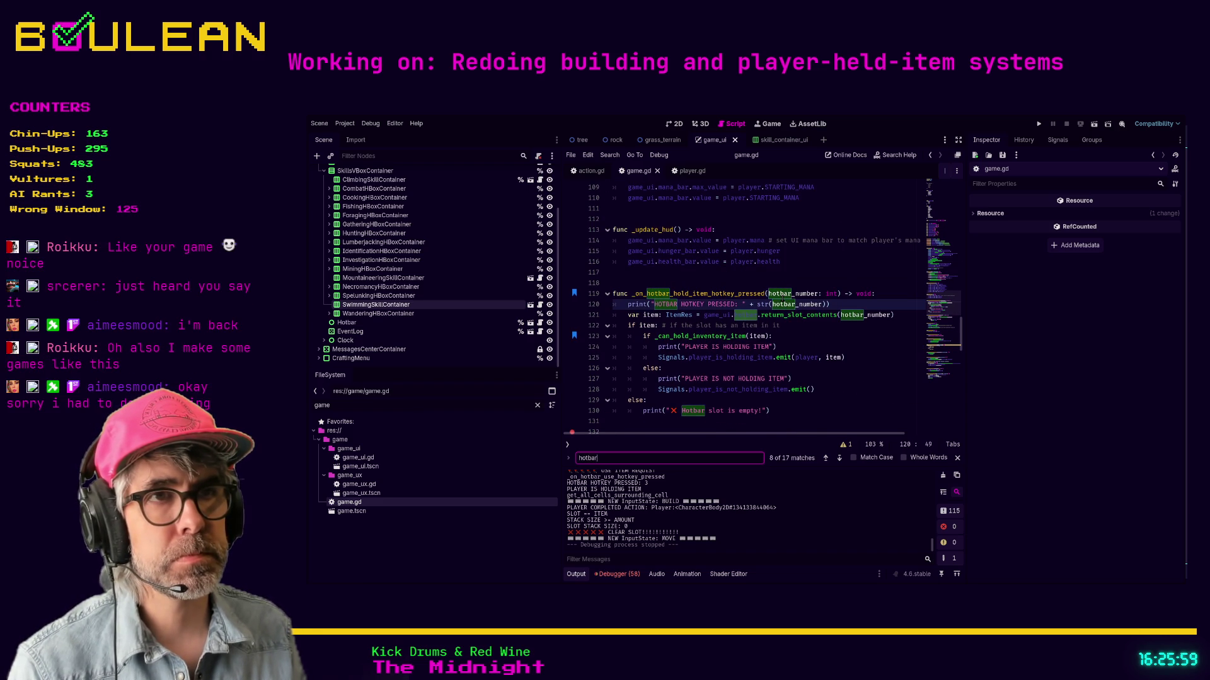
double_click(618, 464)
type("process")
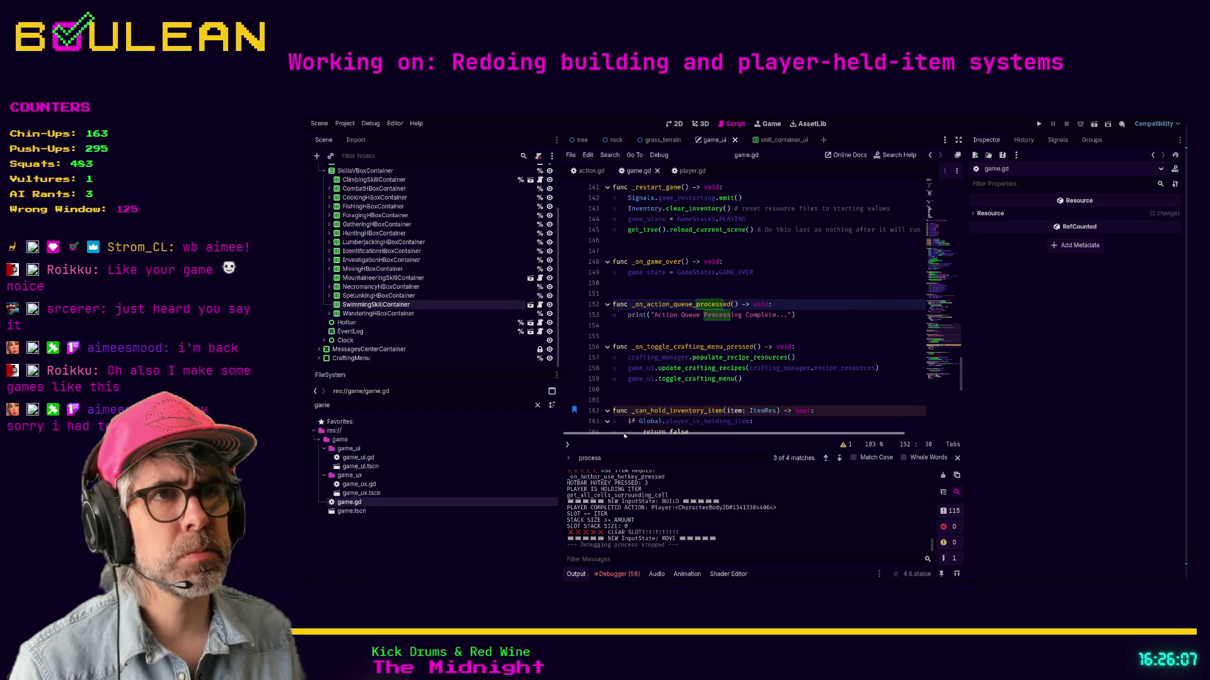
left_click(654, 335)
Step: Scroll to _on_hotbar_use_hotkey_pressed and select the code up to its Staff check
scroll(654, 334, "down", 4)
scroll(654, 334, "down", 7)
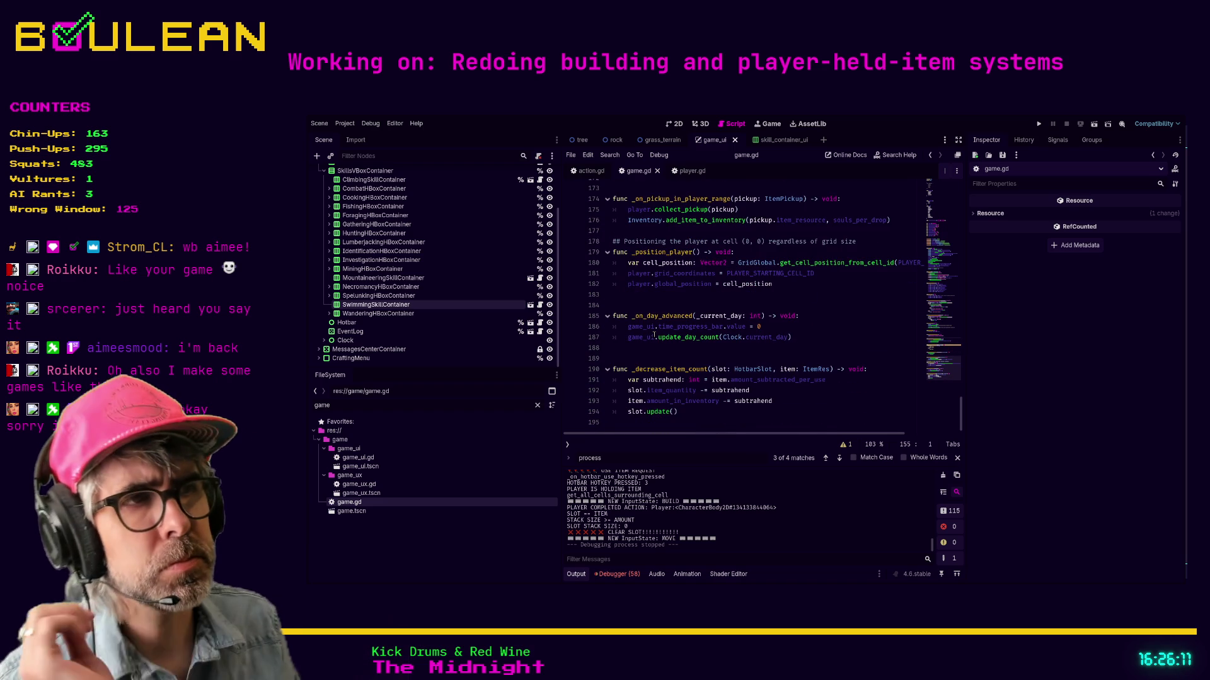
scroll(654, 336, "up", 11)
scroll(778, 328, "up", 5)
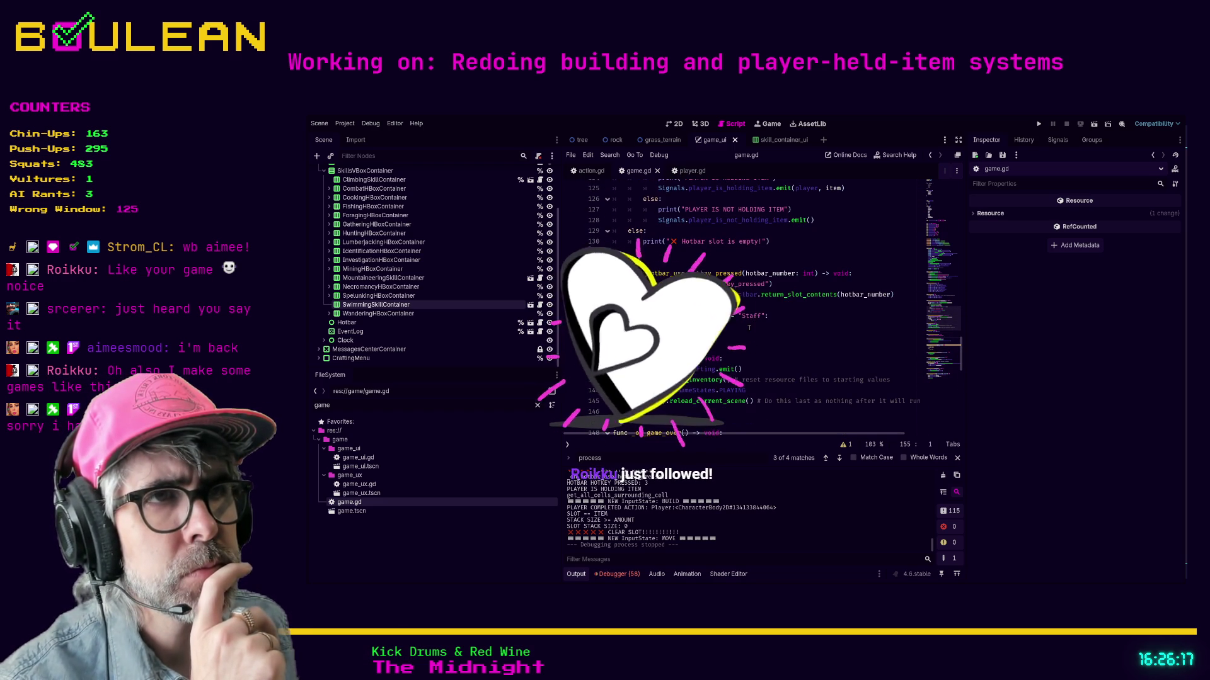
scroll(749, 327, "up", 1)
left_click(749, 327)
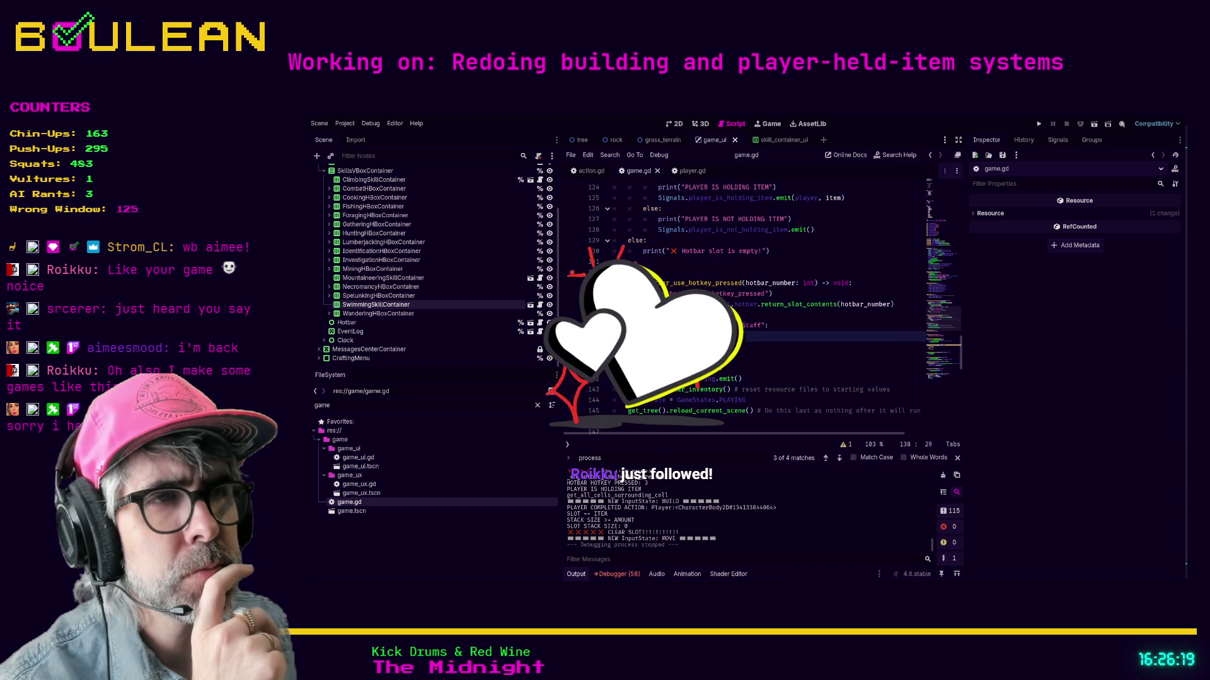
key("shift+Up")
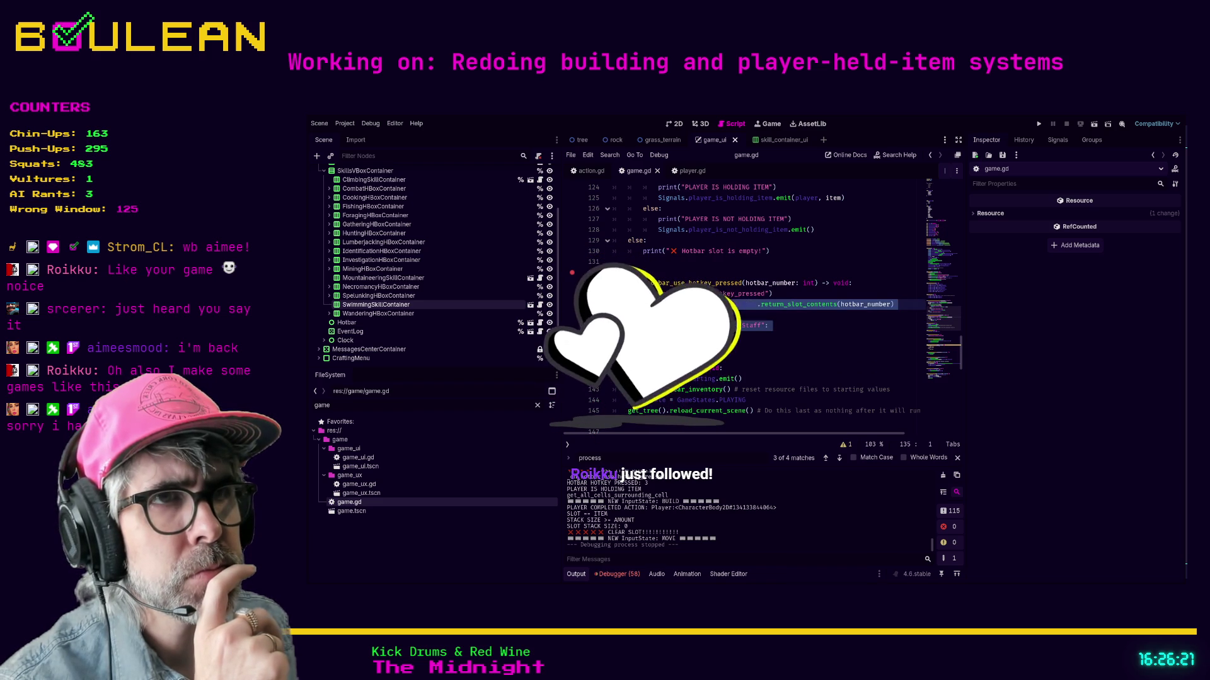
Step: Insert a new line under the function signature and begin typing the comment
left_click(813, 295)
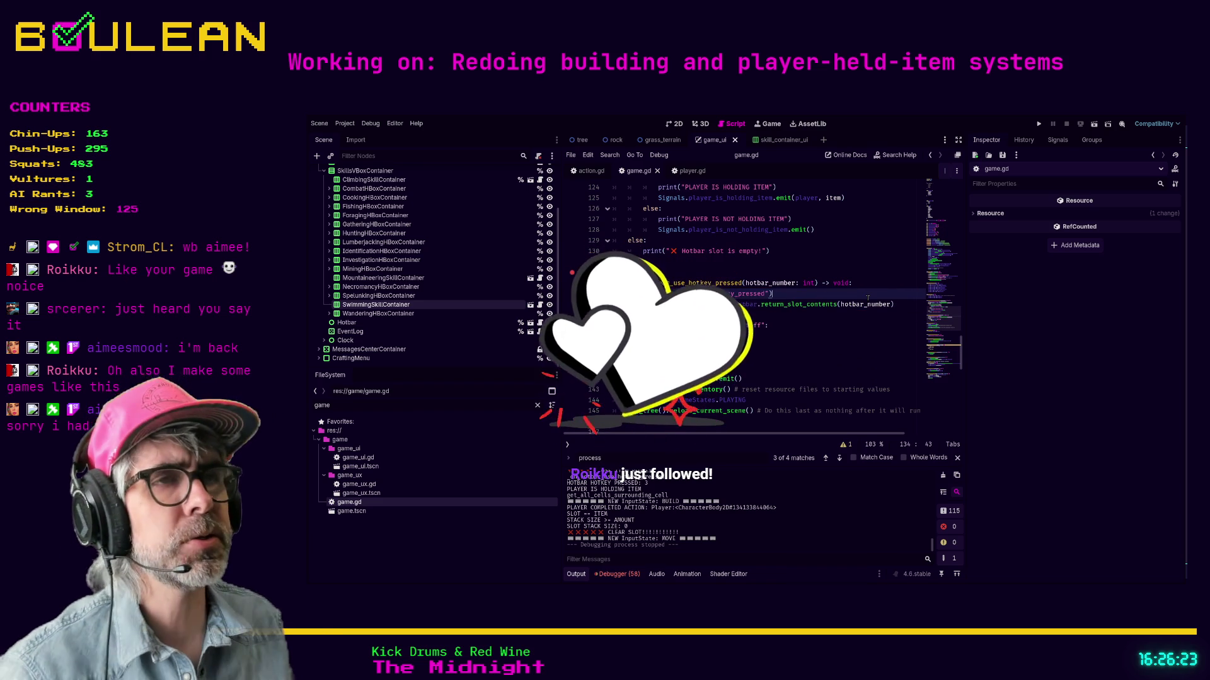
key("ctrl+shift+Return")
type("pr")
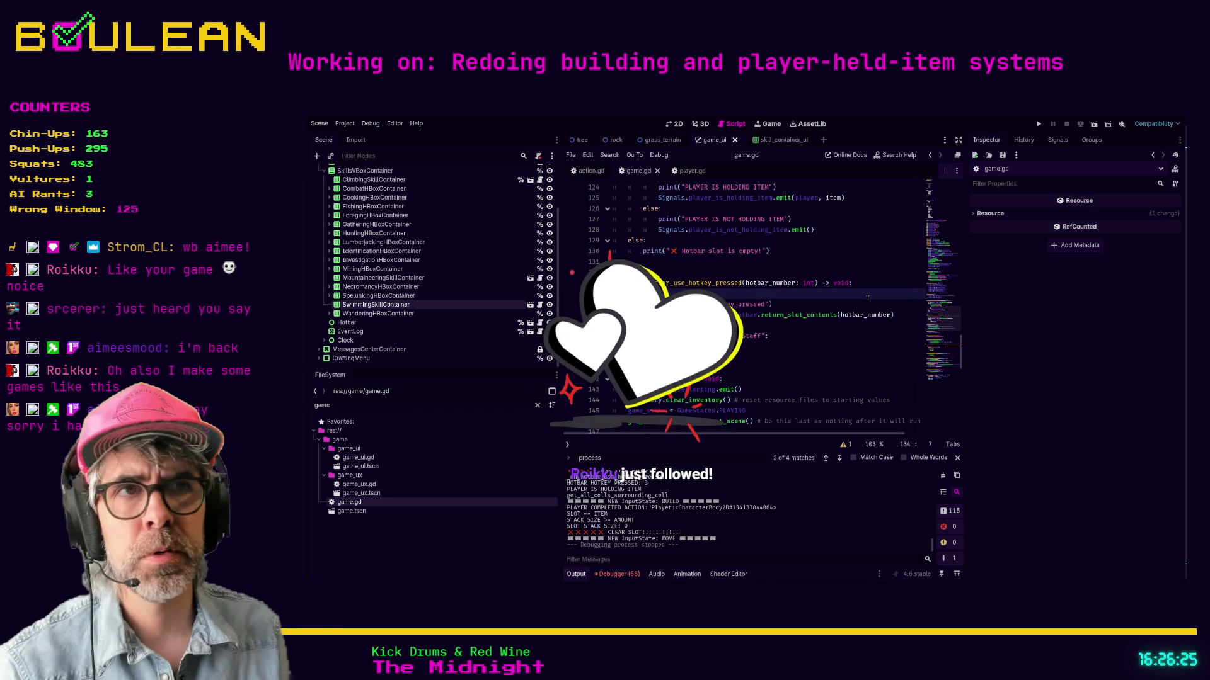
type(" IT")
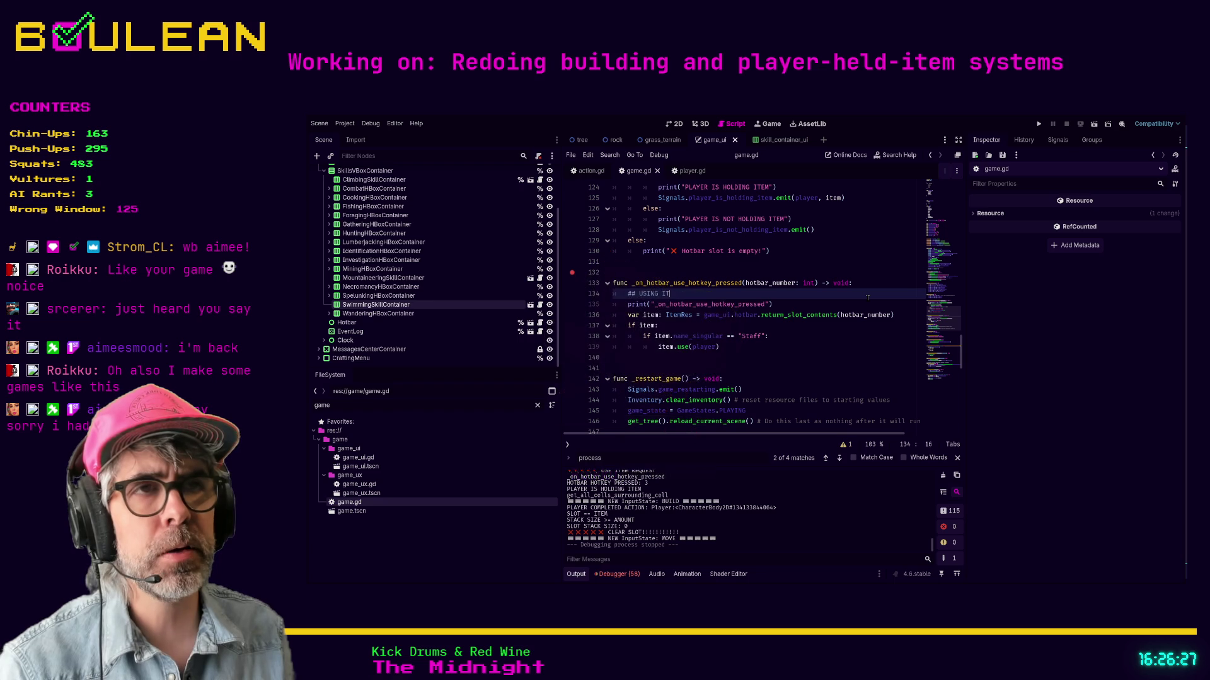
type("EMS  THE HOTBAR")
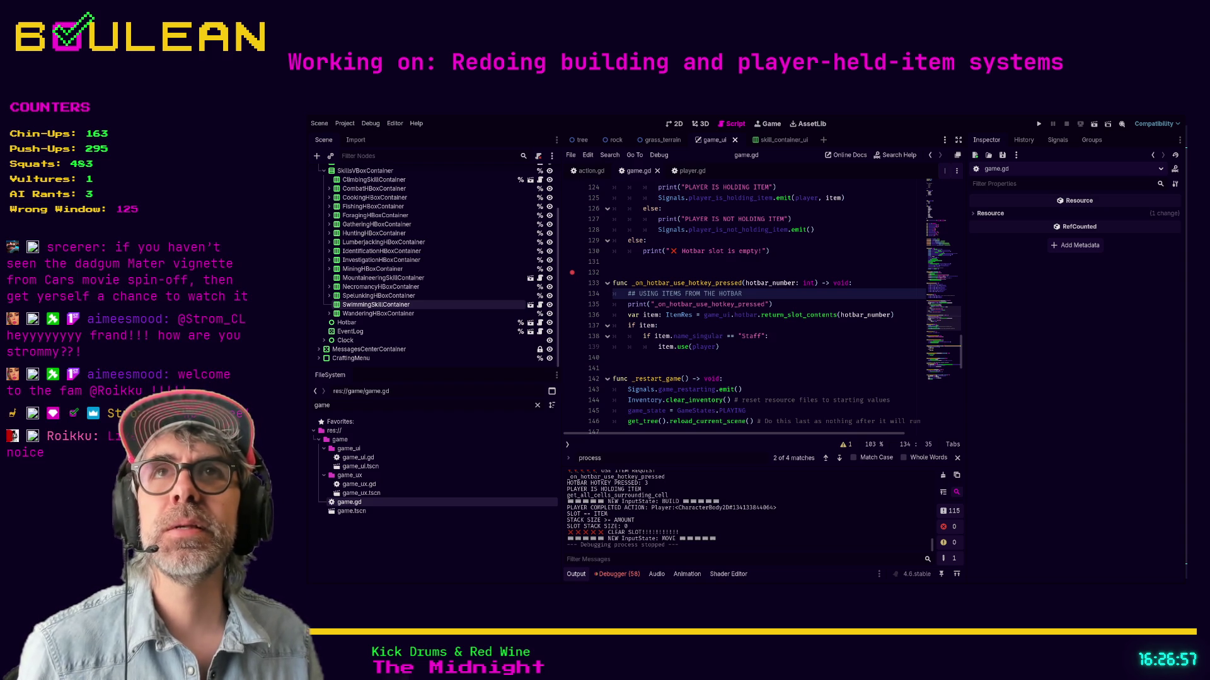
Step: Complete the '## USING ITEMS FROM THE HOTBAR' comment on line 134 and refocus the code
left_click(747, 357)
Step: Run the game, zoom out, equip the torch from hotbar slot 1, then stop the game
key("F5")
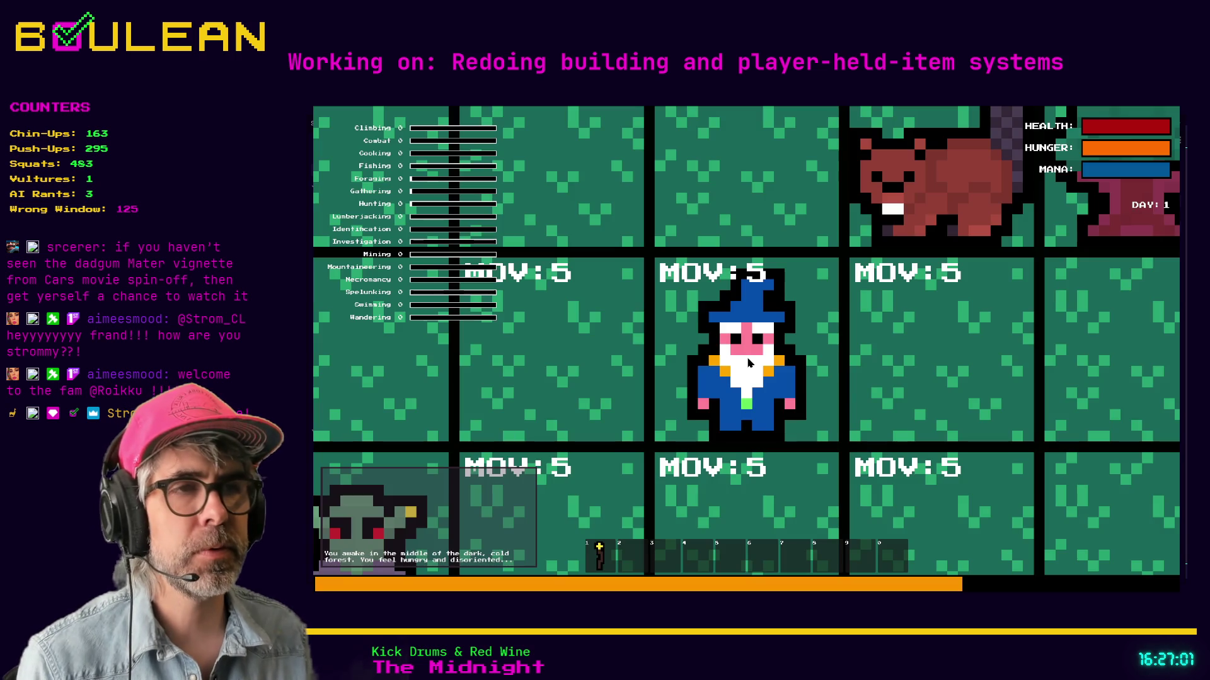
scroll(748, 362, "down", 5)
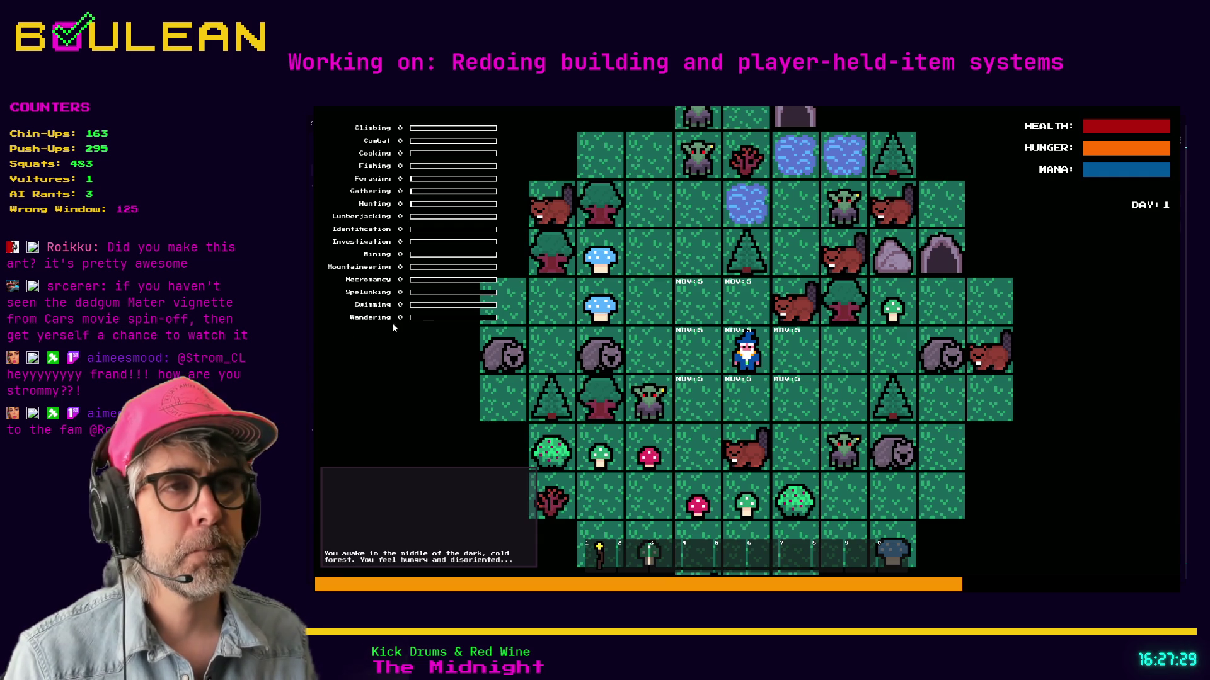
key("1")
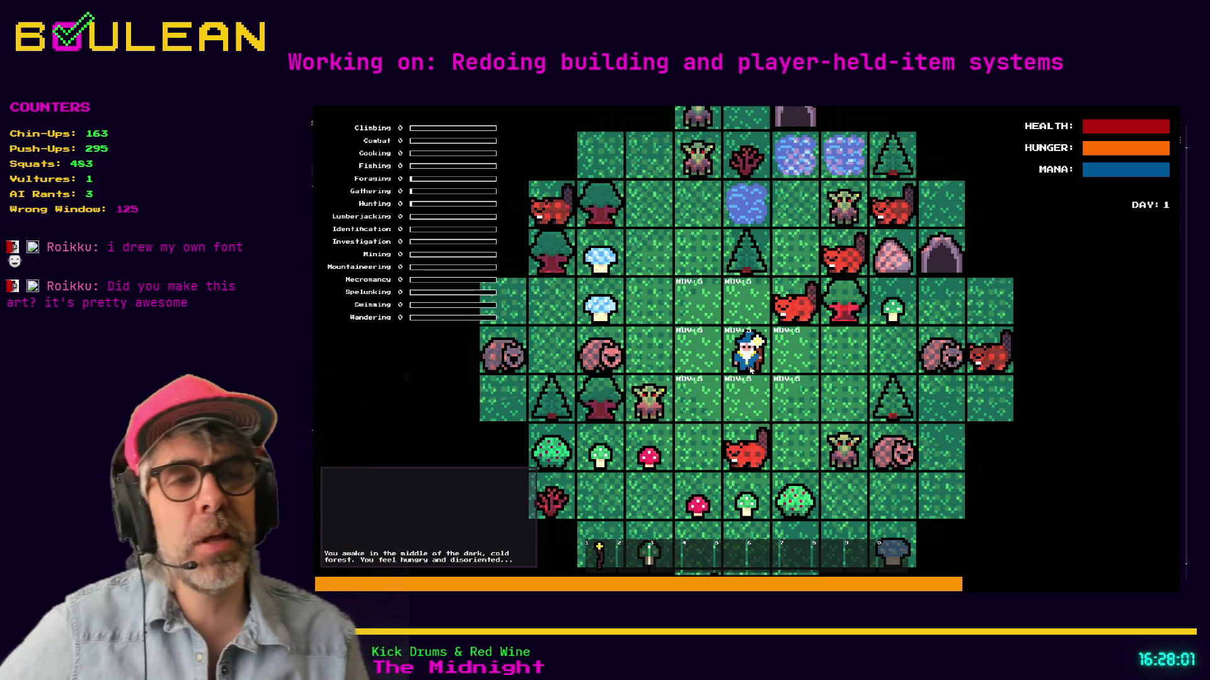
key("F8")
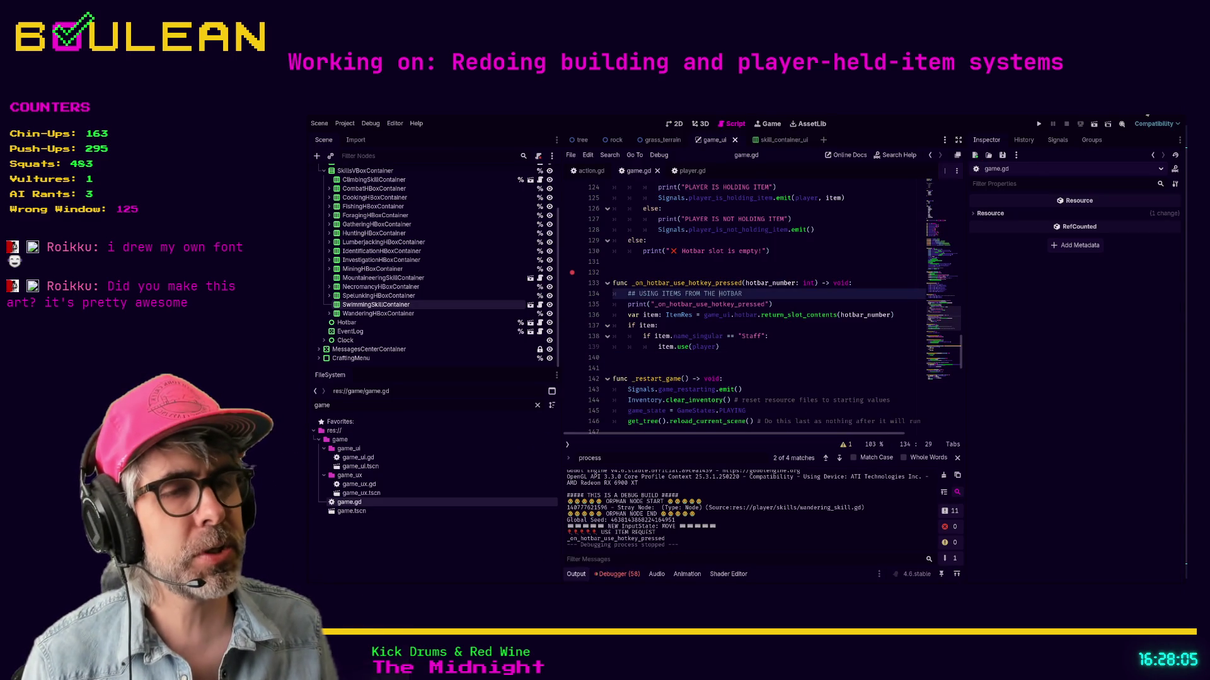
Step: Hide the notes, switch to the Discord server, and open the share-your-pixel-art channel
key("alt+Tab")
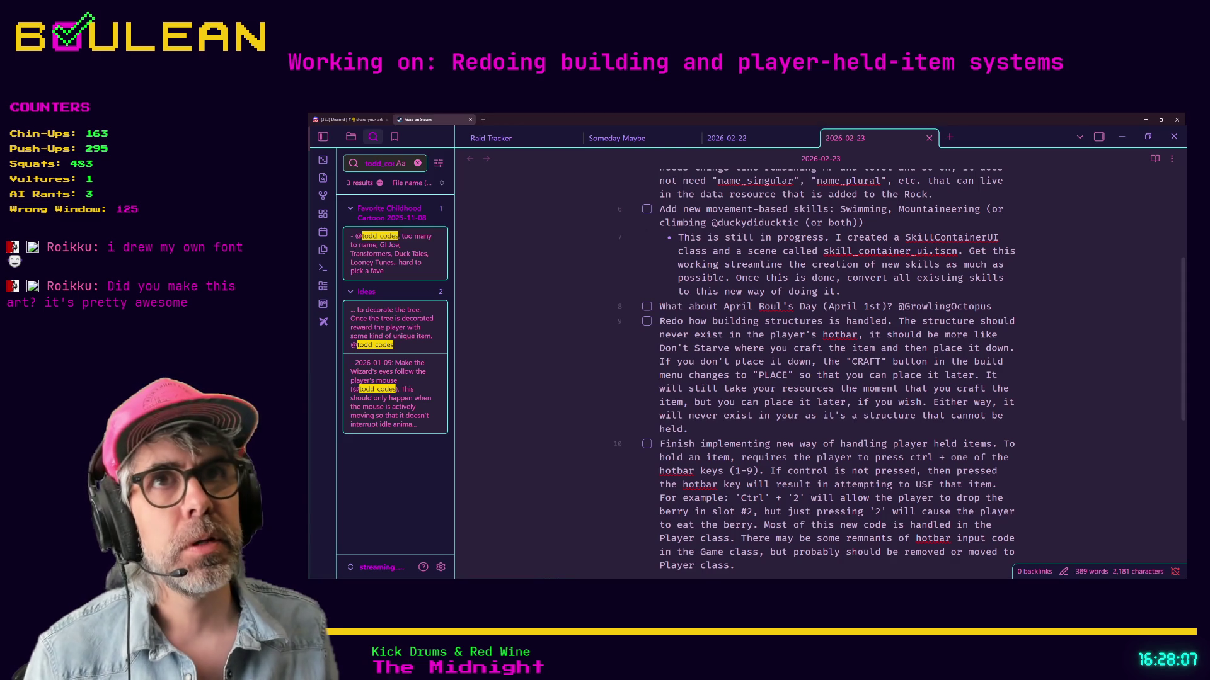
left_click(1125, 136)
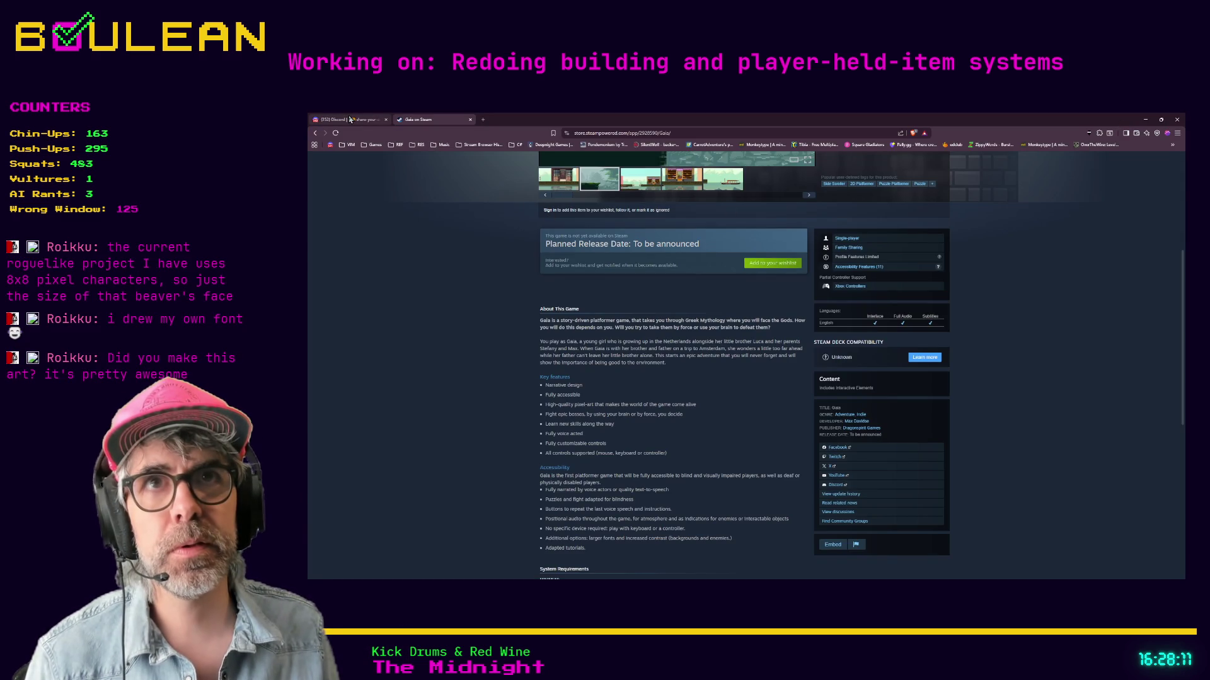
left_click(351, 119)
scroll(453, 378, "down", 1)
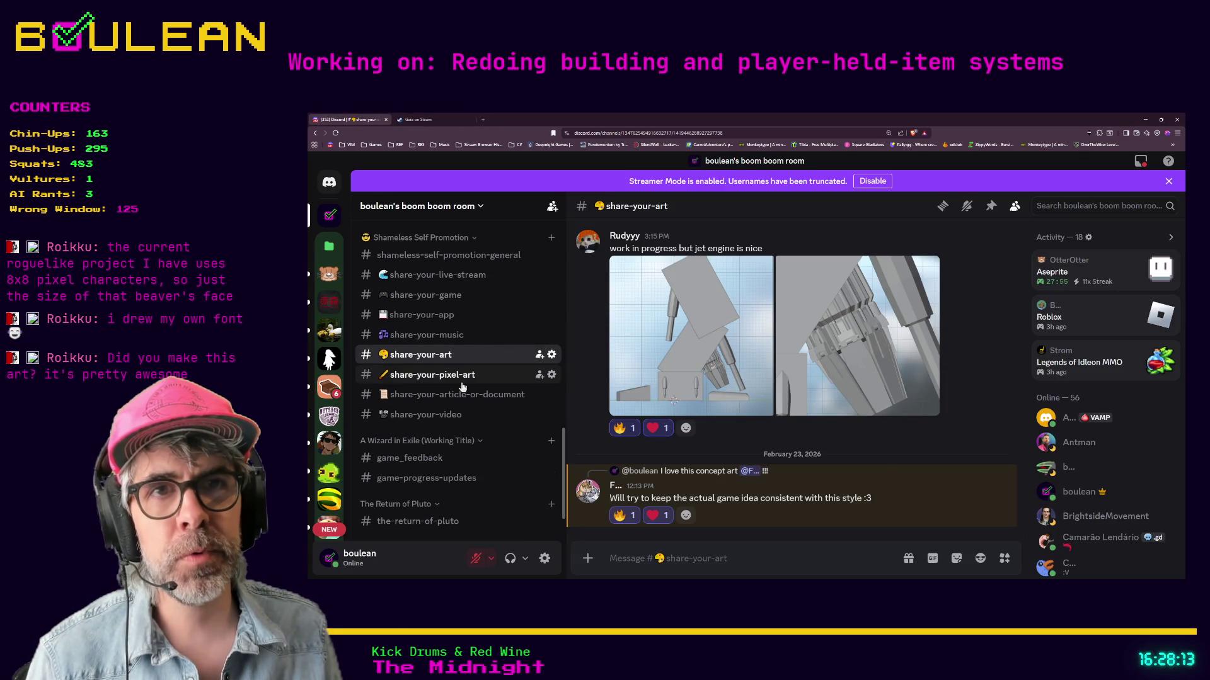
left_click(454, 376)
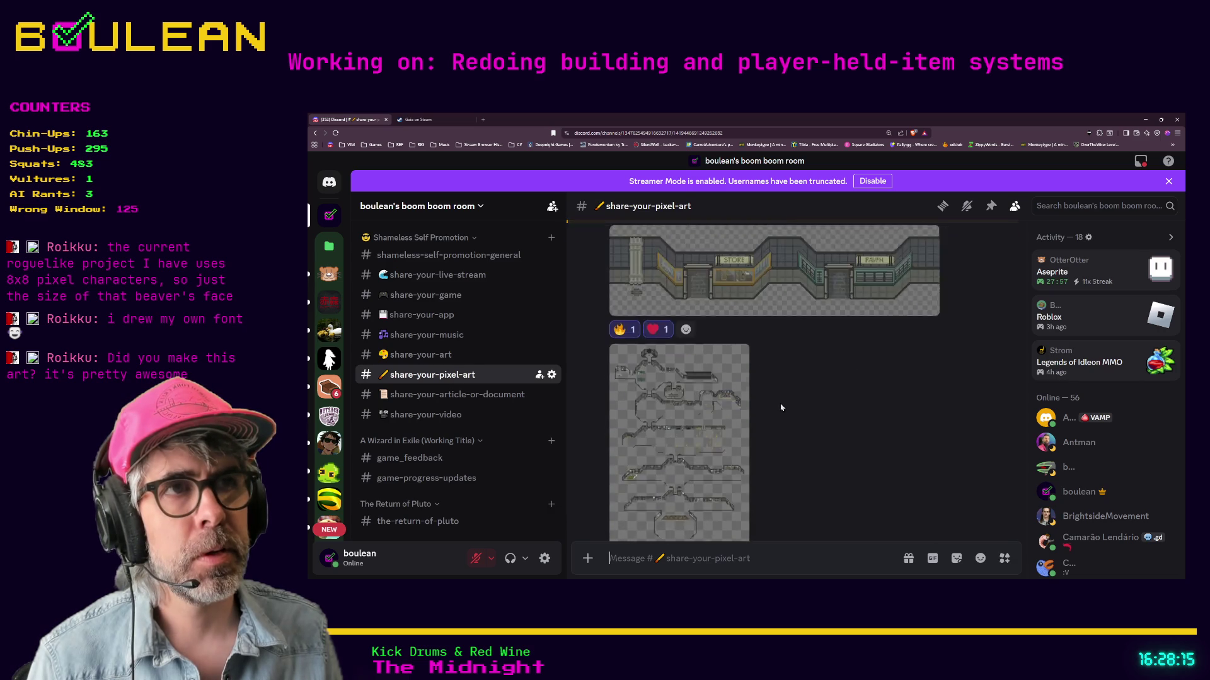
Step: Scroll back through older share-your-pixel-art and share-your-art posts, then open share-your-app
scroll(781, 408, "up", 10)
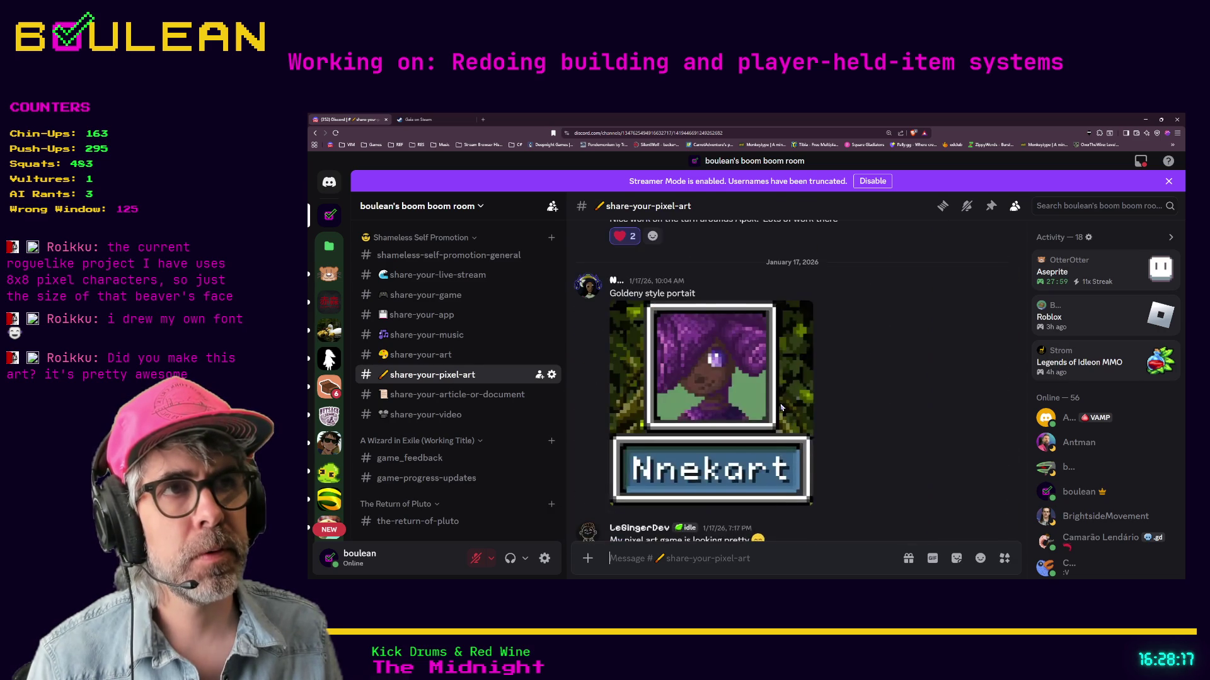
scroll(781, 407, "up", 10)
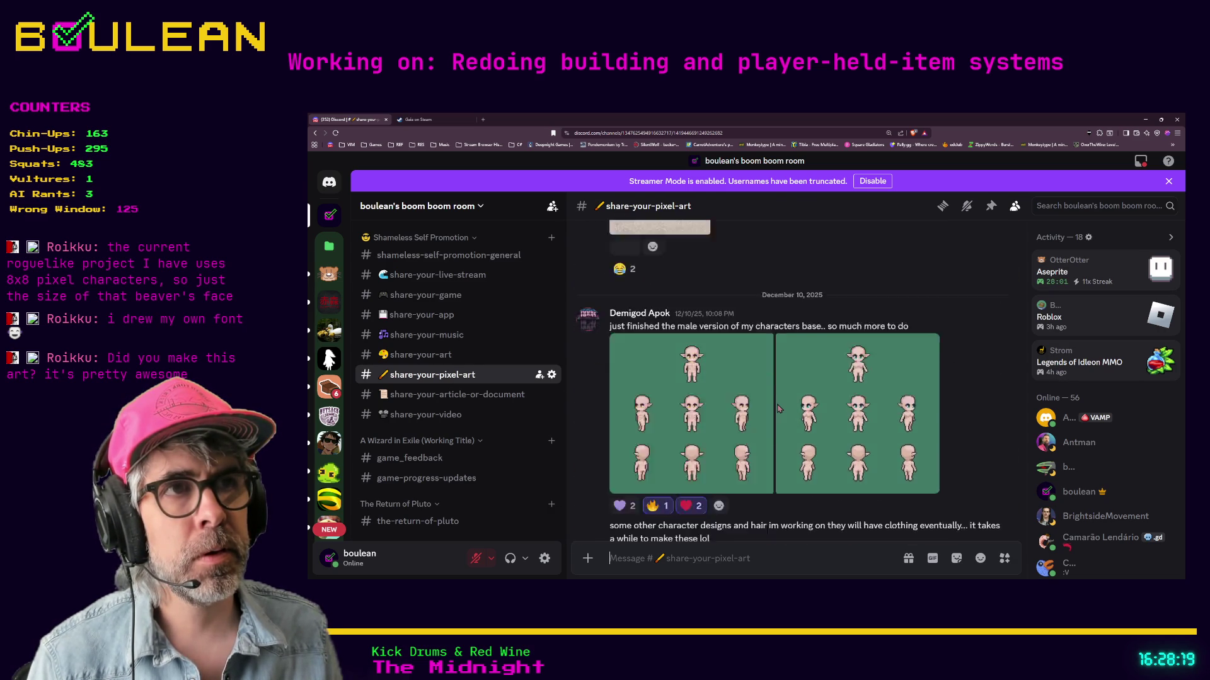
scroll(779, 410, "up", 10)
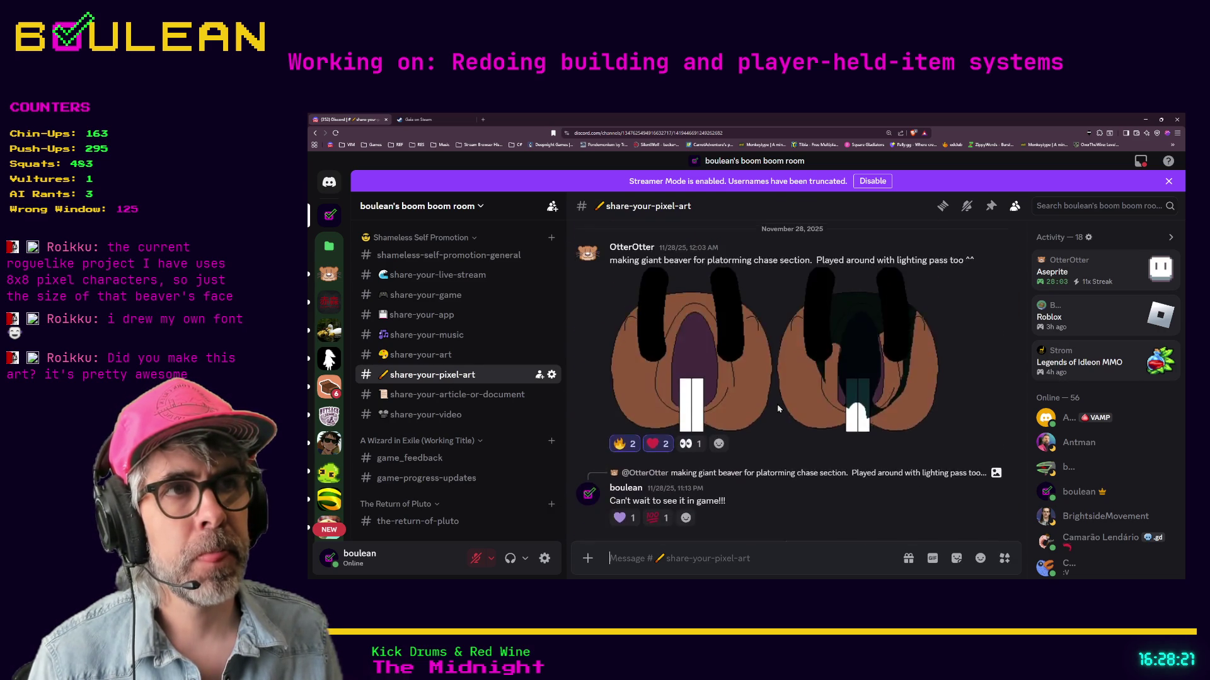
left_click(434, 357)
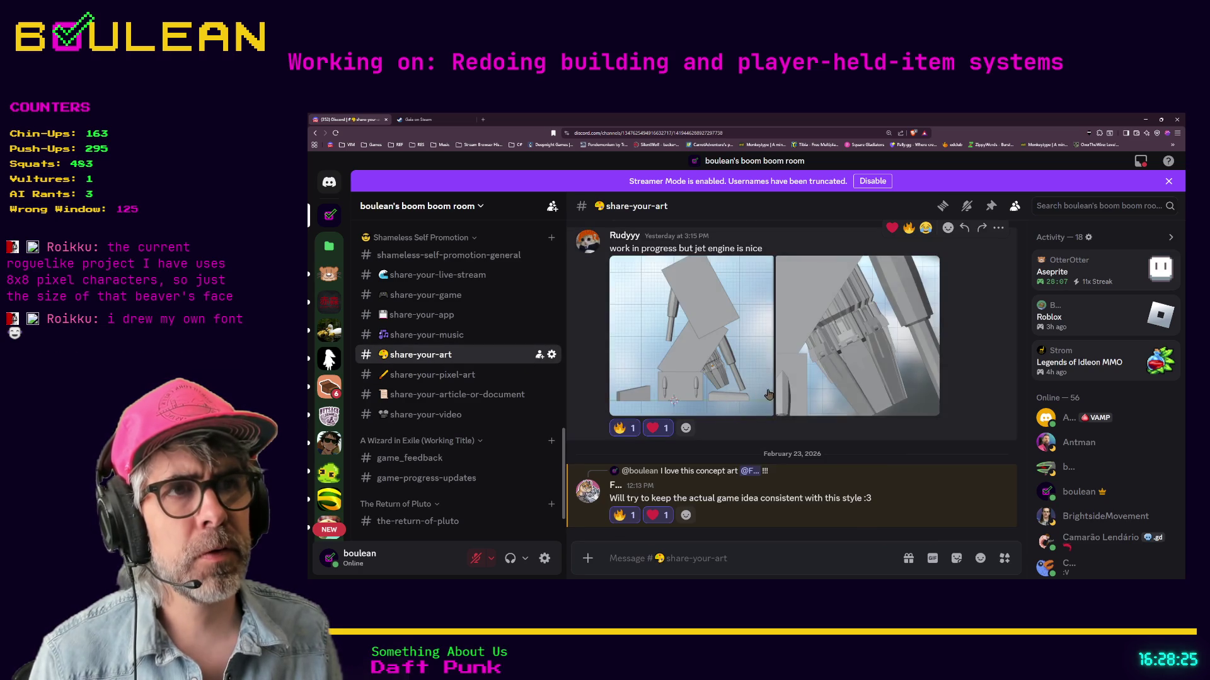
scroll(768, 394, "up", 15)
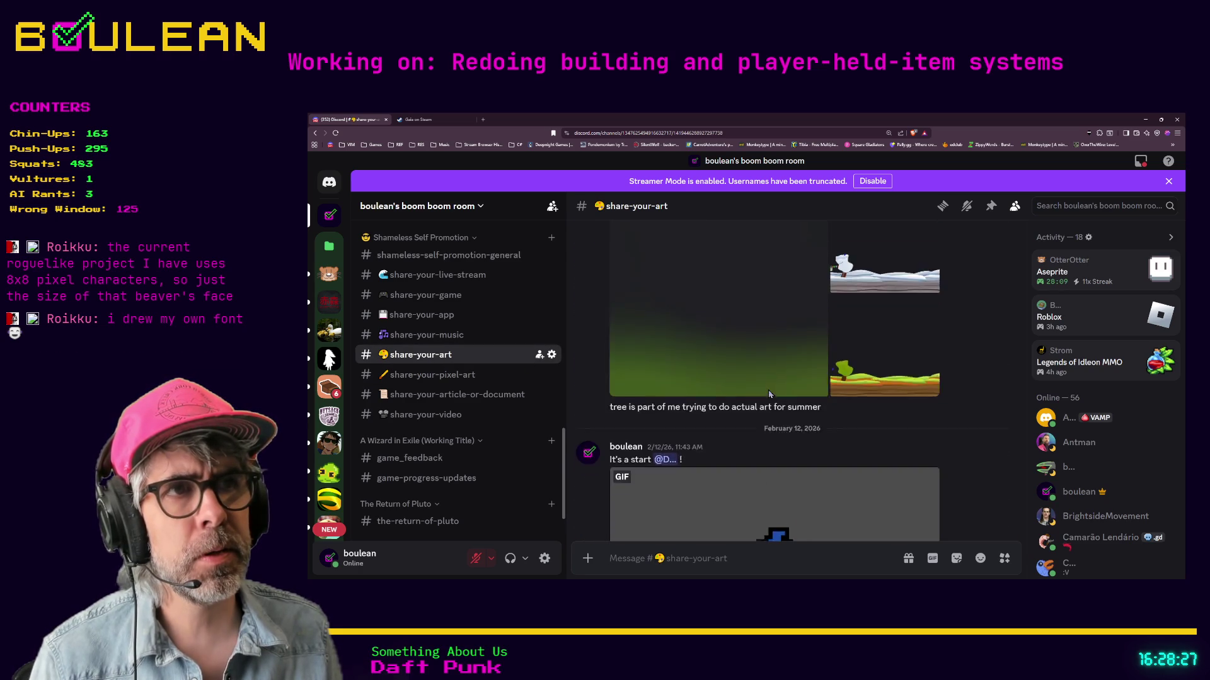
scroll(769, 393, "up", 15)
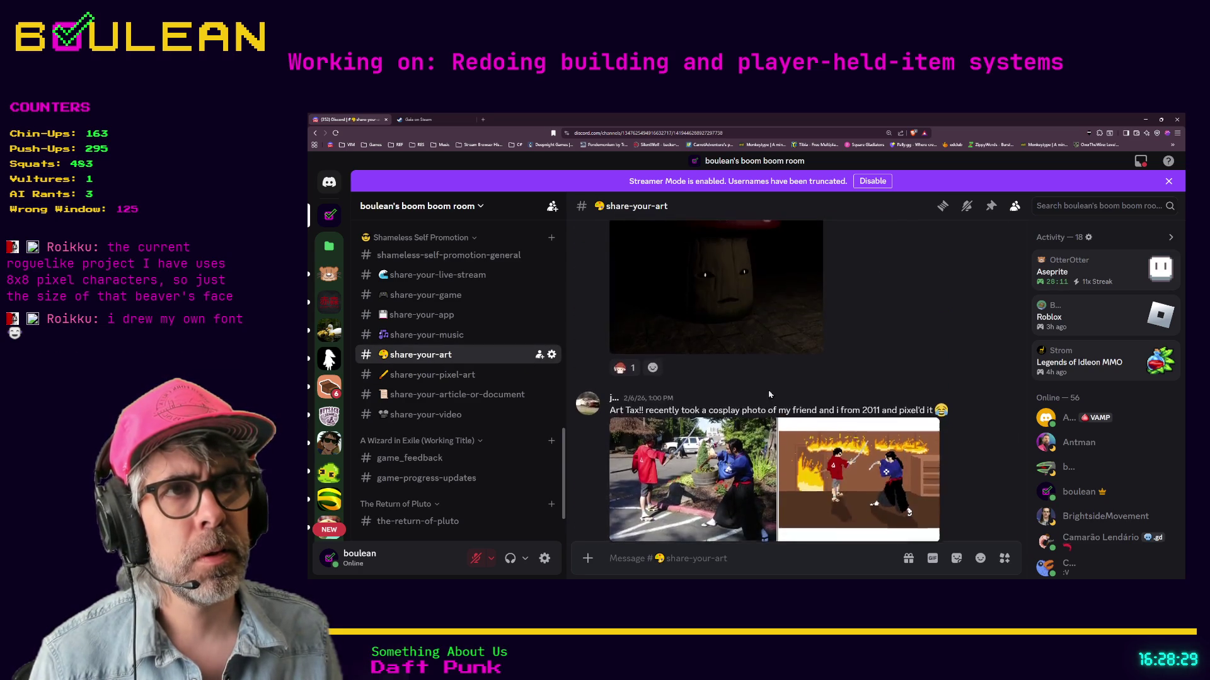
scroll(768, 394, "up", 15)
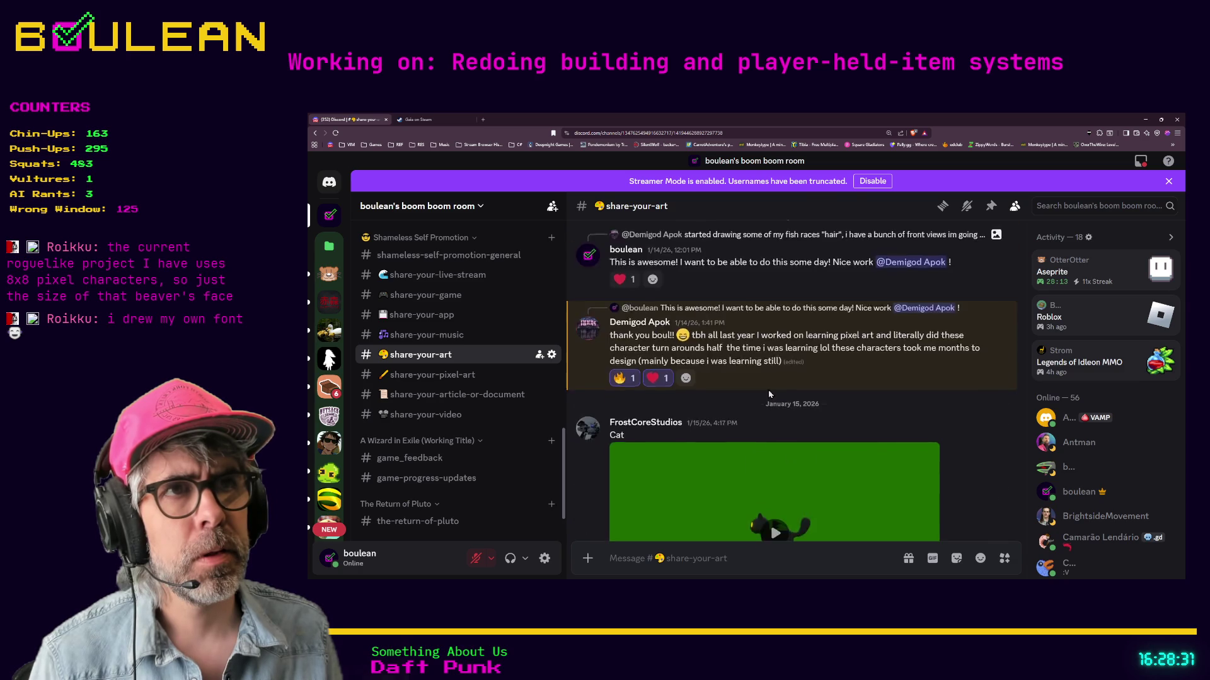
scroll(768, 394, "up", 15)
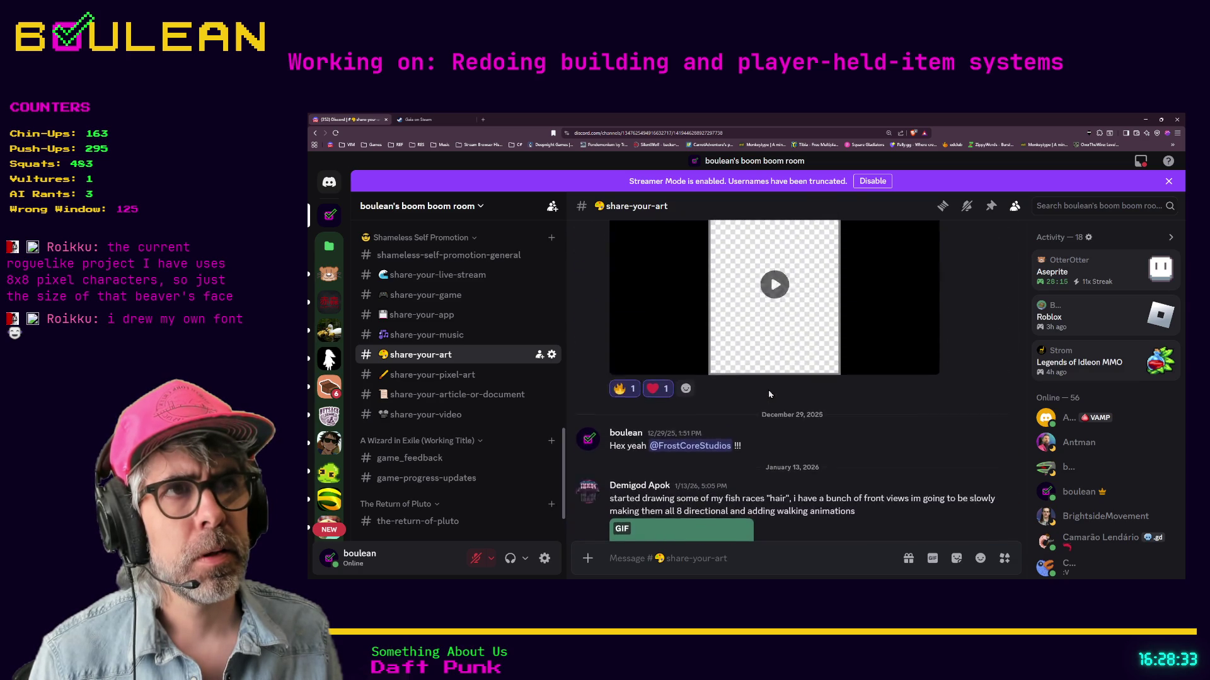
scroll(769, 394, "up", 15)
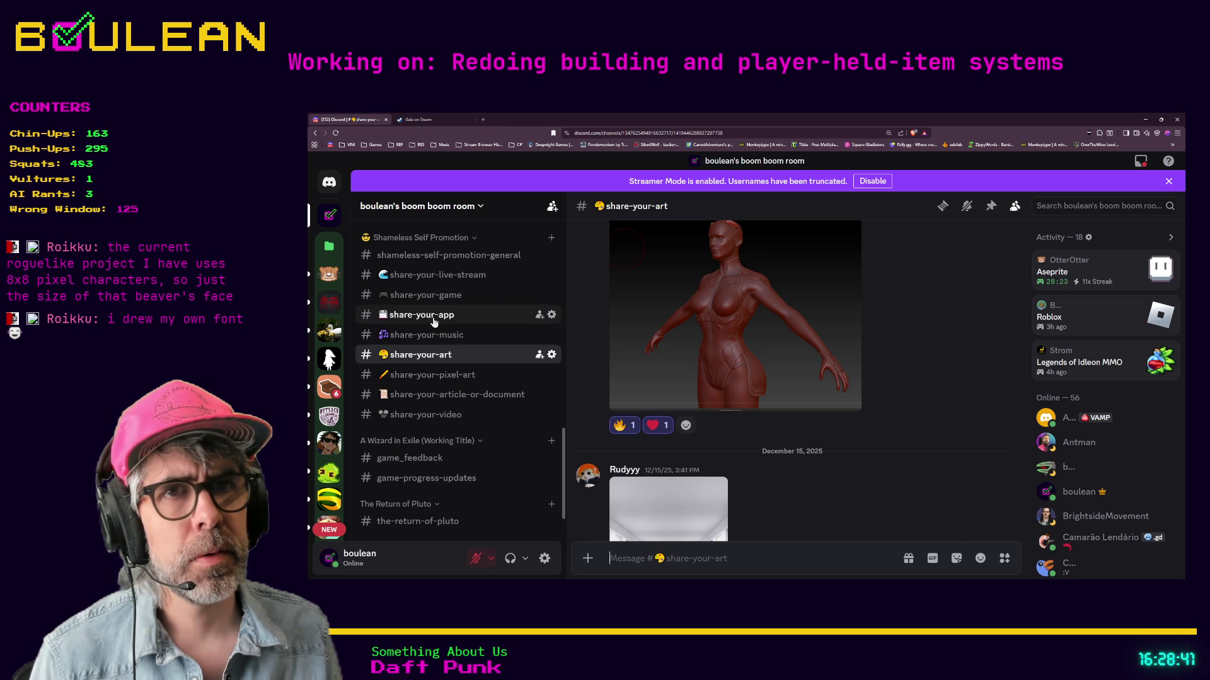
left_click(433, 322)
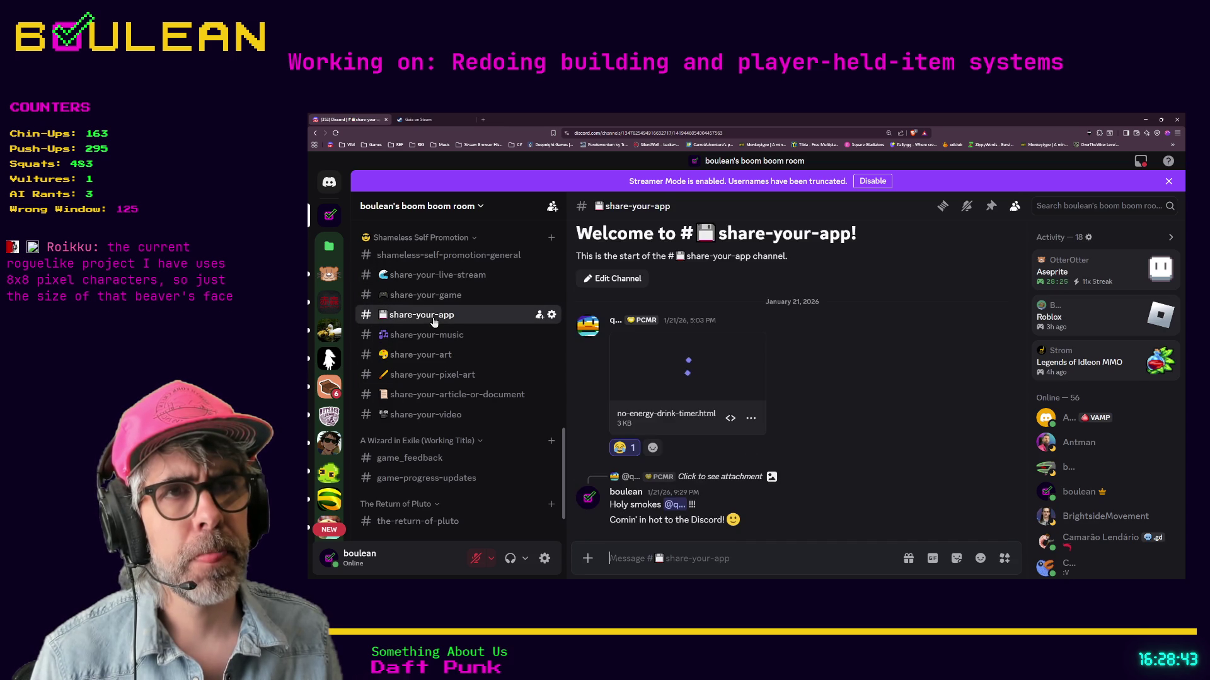
Step: Read the pixel font-pack post in shameless-self-promotion-general, then minimize the Discord browser window
key("alt+shift+Up")
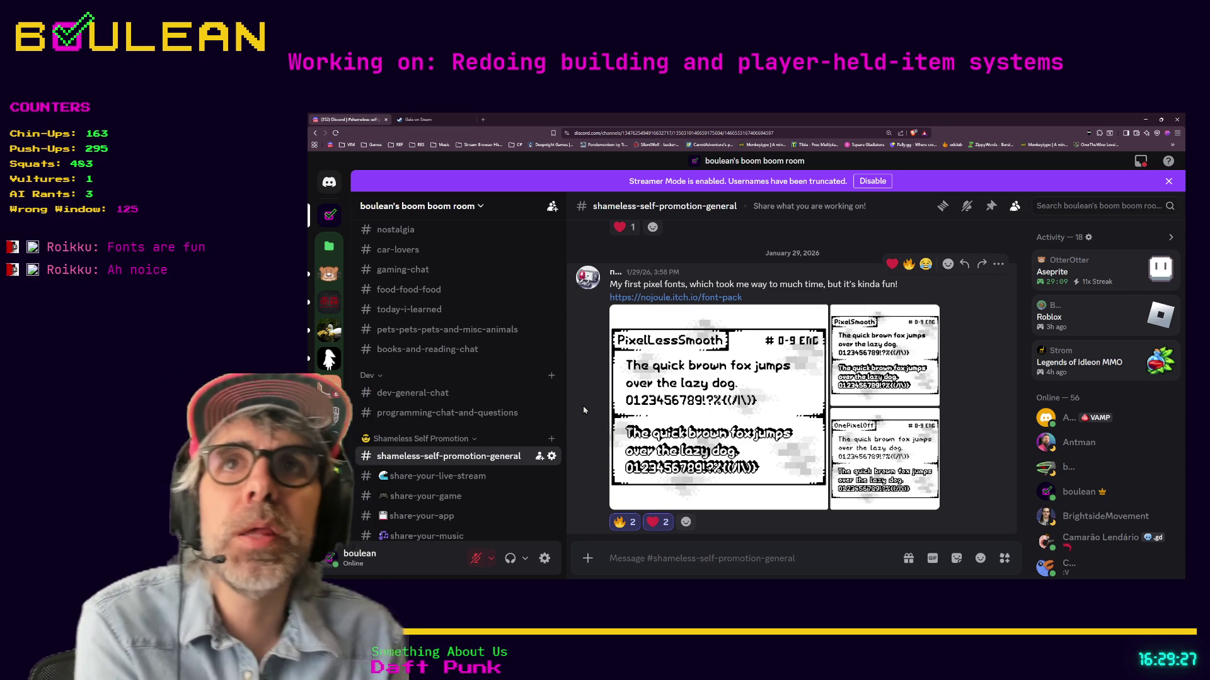
left_click(1145, 119)
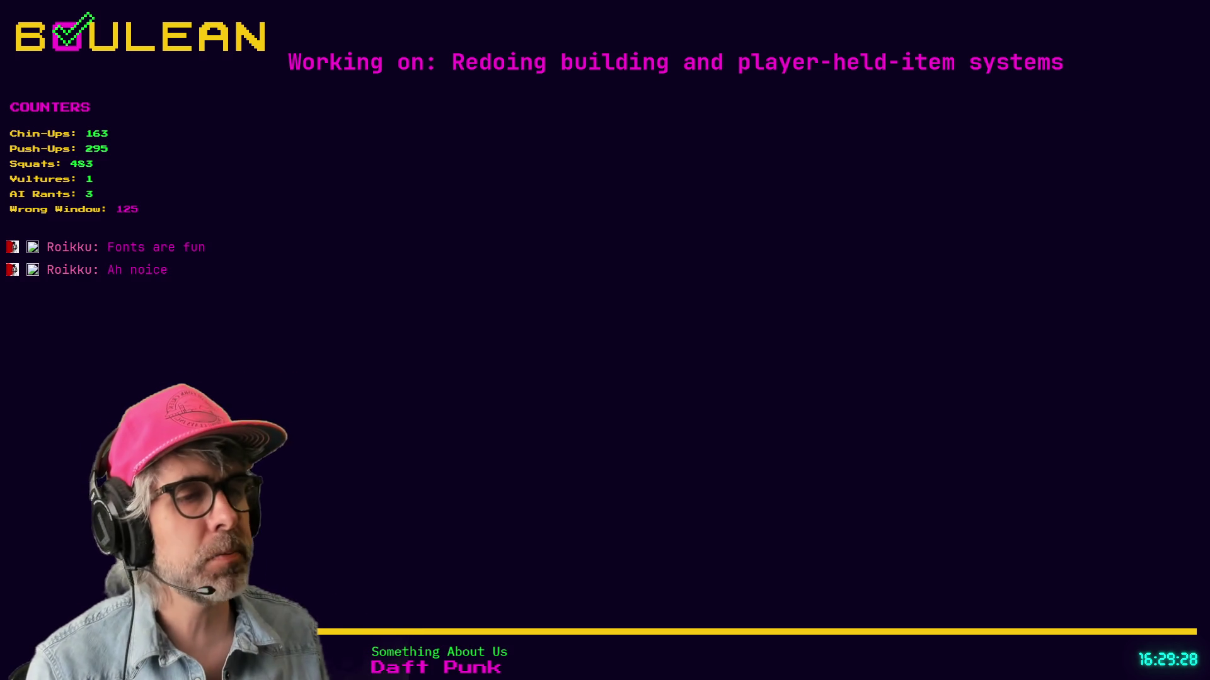
Step: Run the game from line 139, zoom the board in and out around the wizard, then stop it
left_click(788, 347)
key("F5")
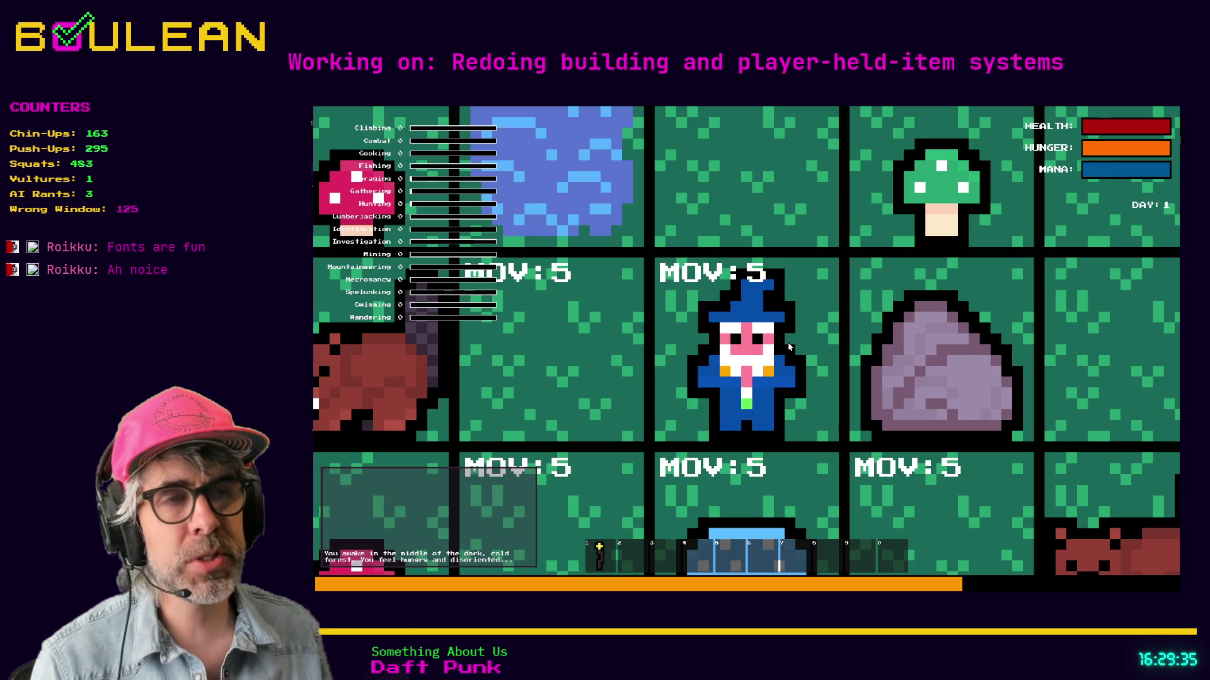
scroll(789, 347, "down", 3)
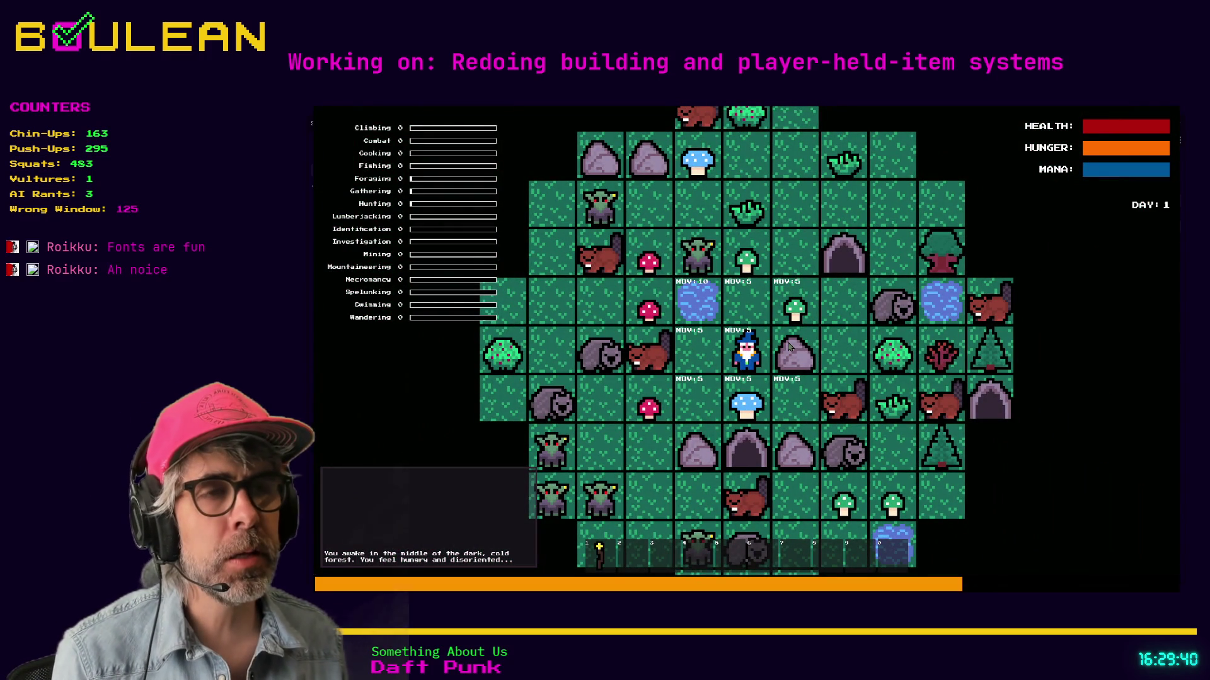
scroll(726, 426, "up", 3)
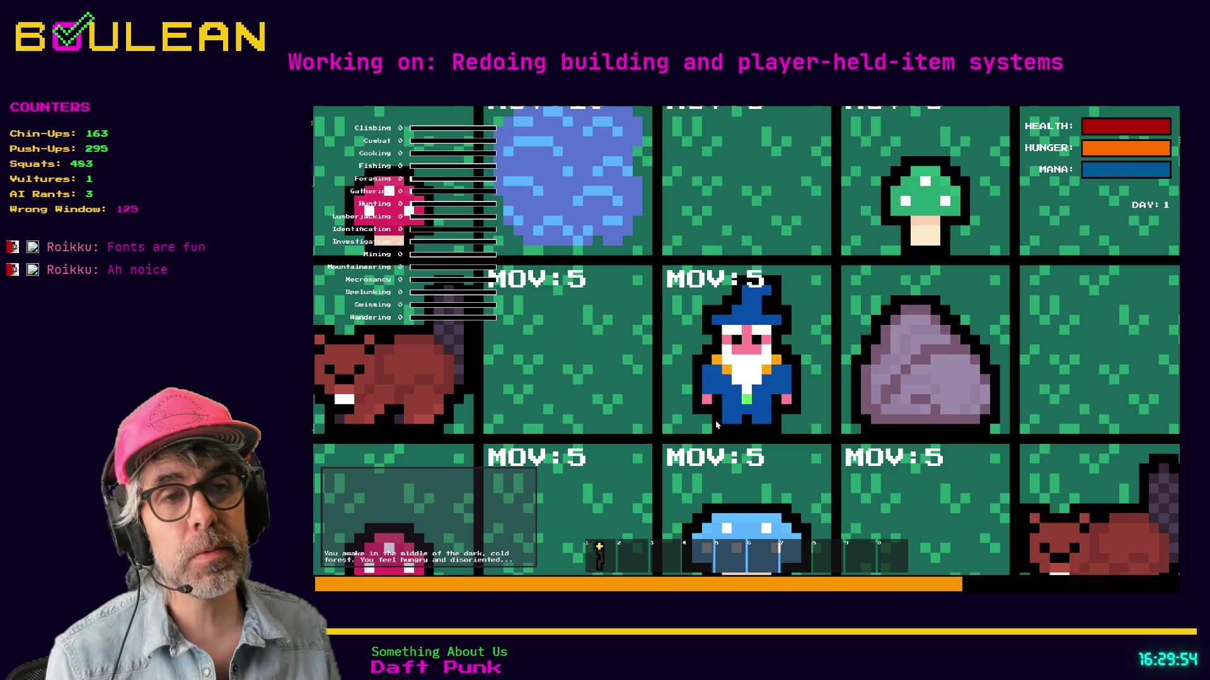
scroll(716, 425, "down", 3)
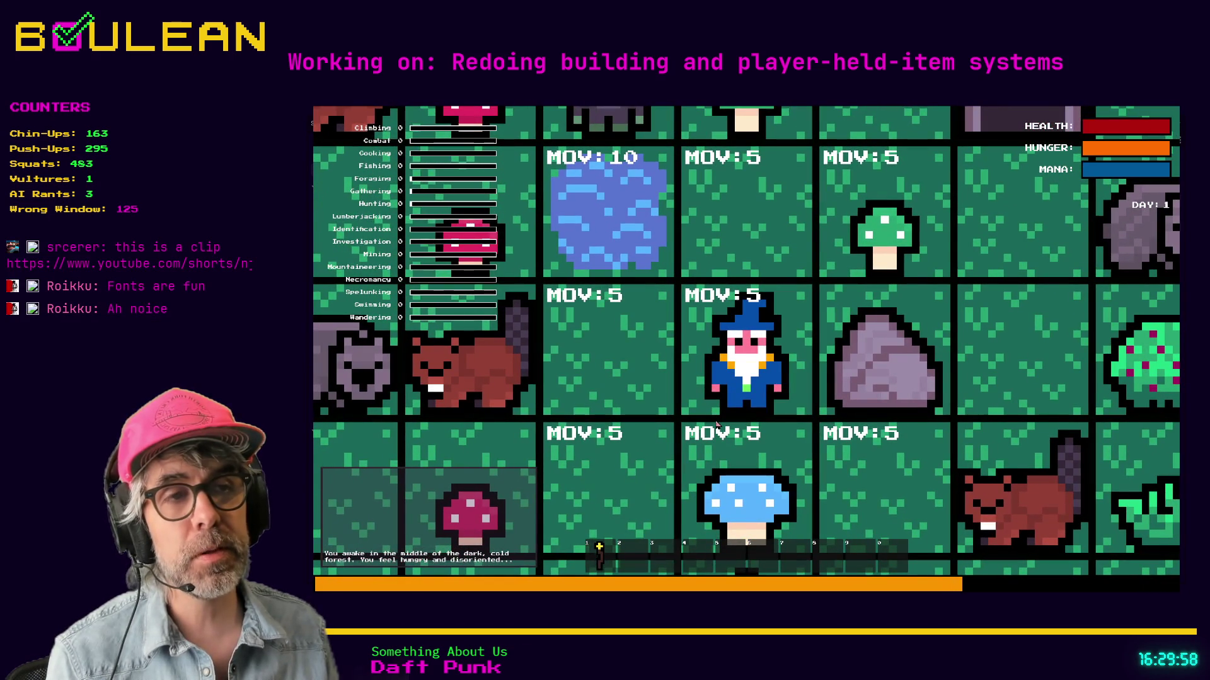
scroll(716, 425, "down", 3)
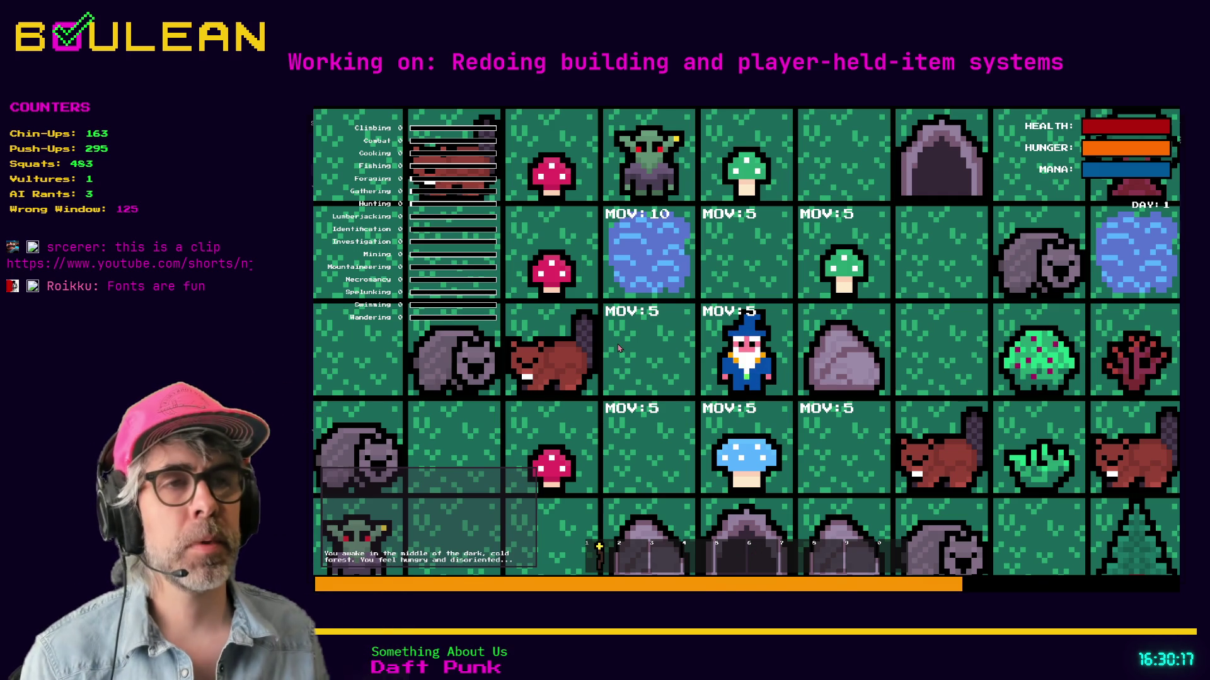
key("Escape")
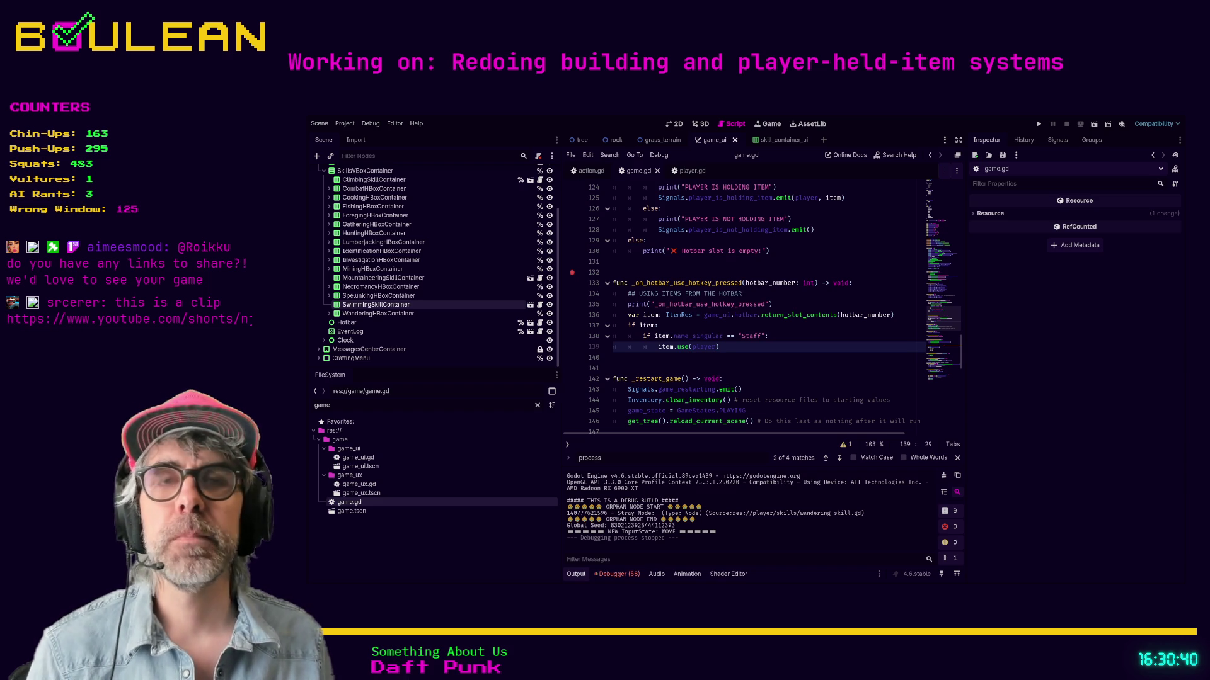
Step: Move up through game.gd from line 141, past _restart_game, toward the hotbar hotkey handlers
key("Down")
left_click(761, 365)
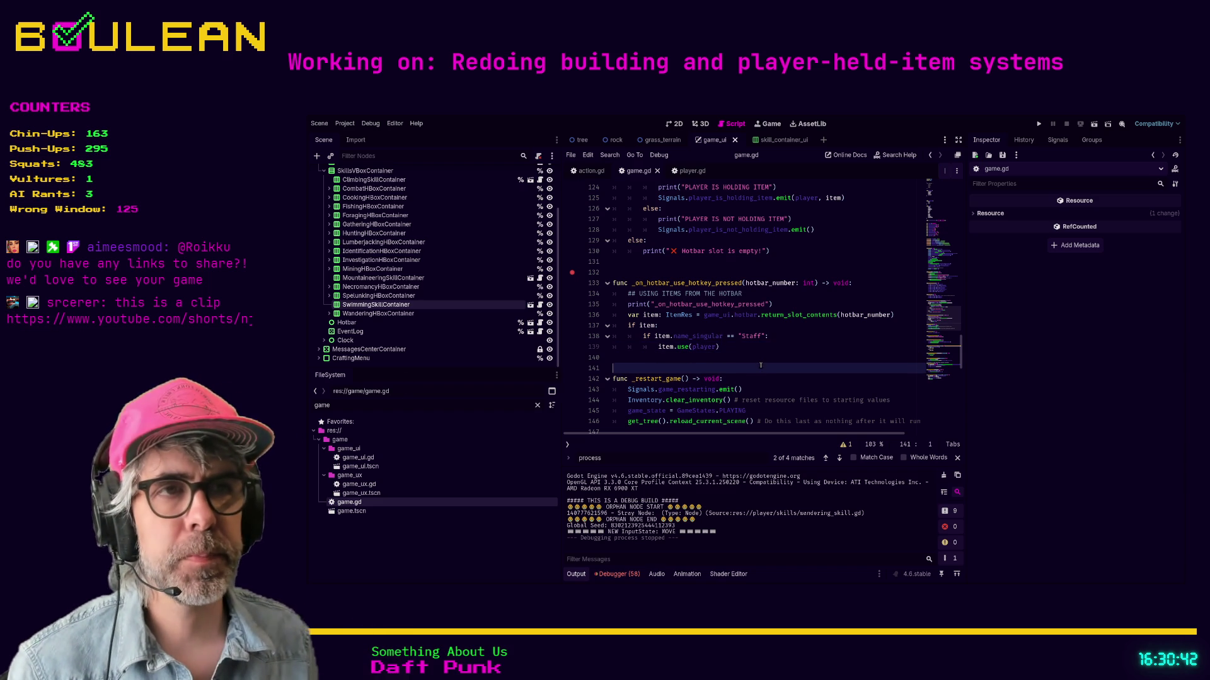
key("Up")
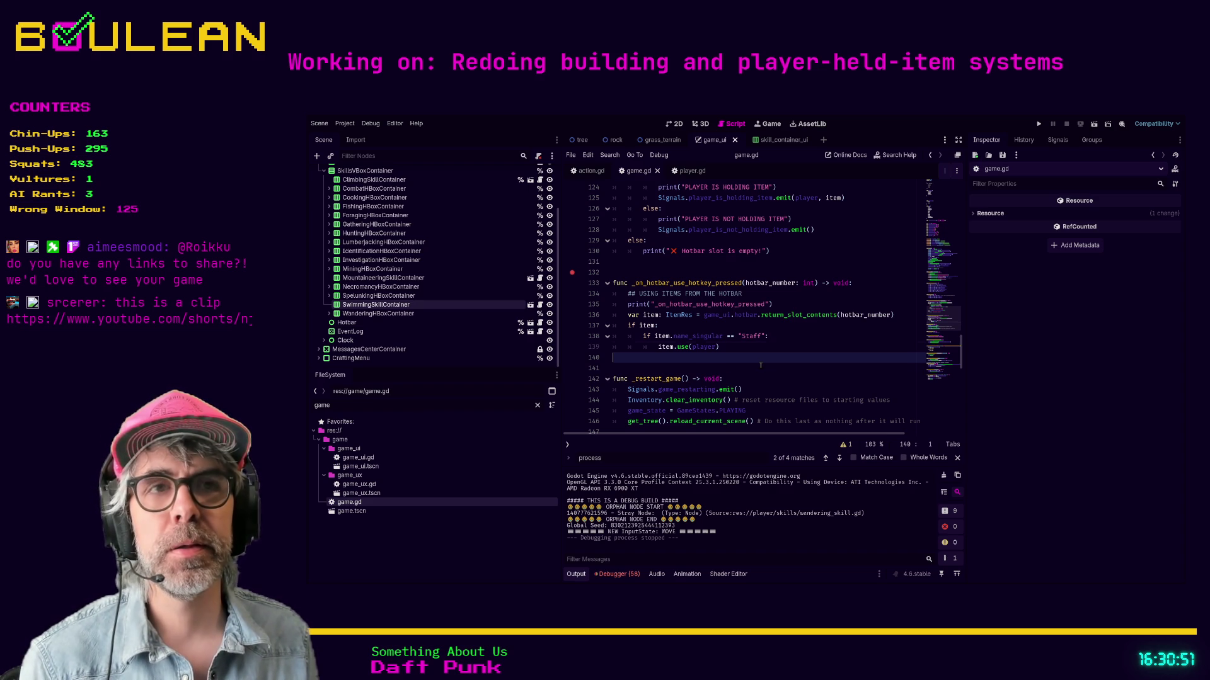
key("Up")
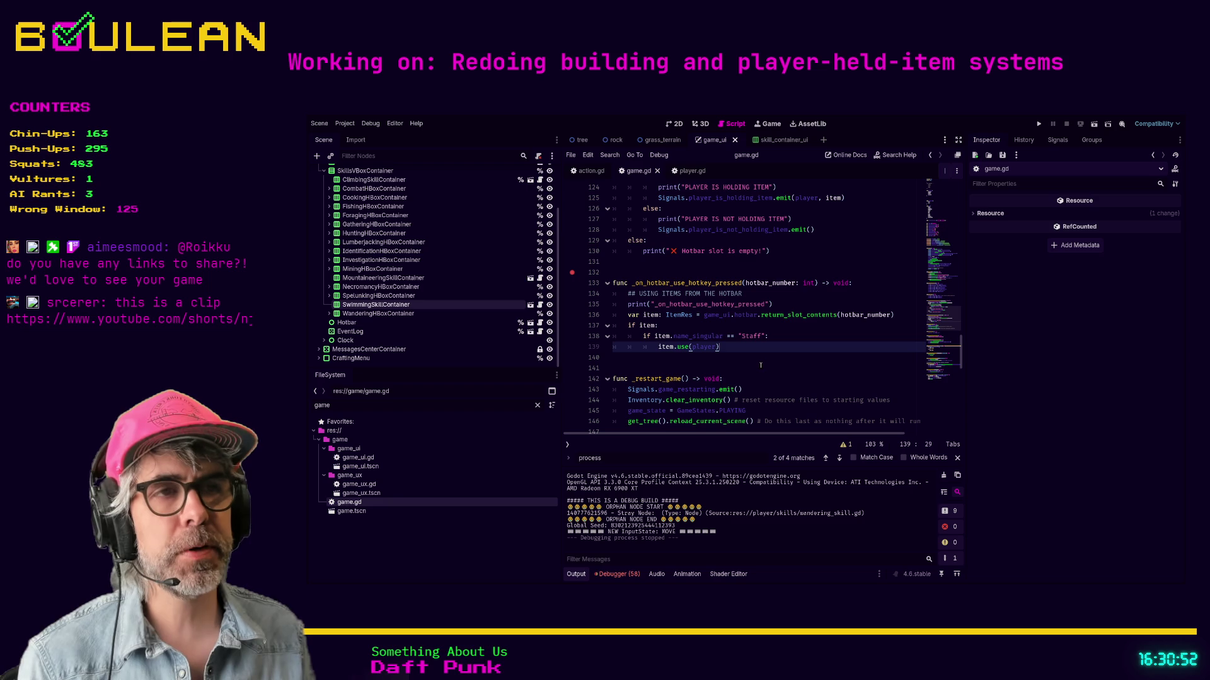
left_click(688, 376)
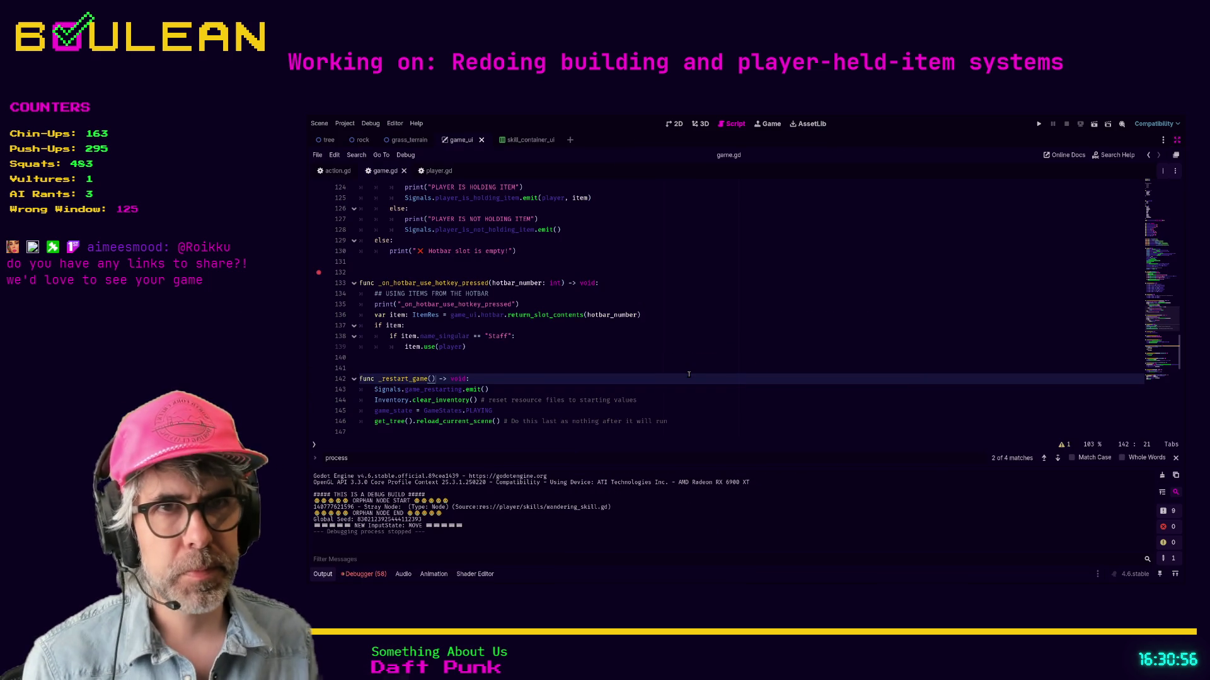
scroll(689, 374, "up", 5, "ctrl")
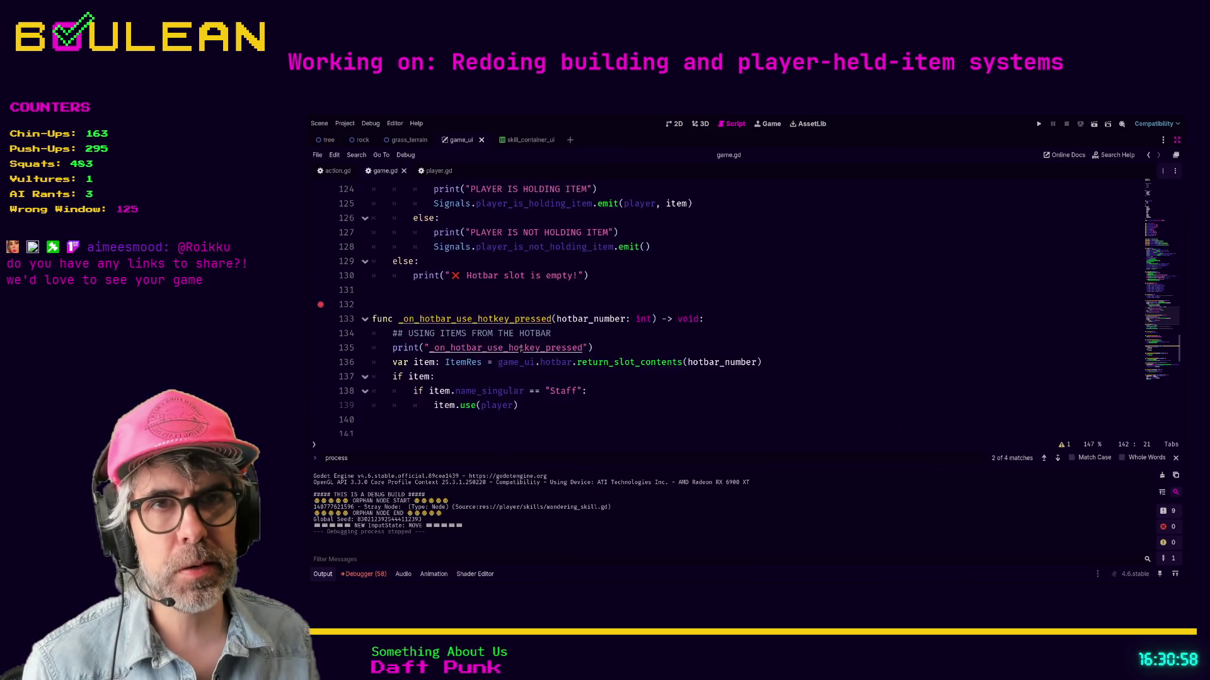
scroll(521, 348, "up", 2, "ctrl")
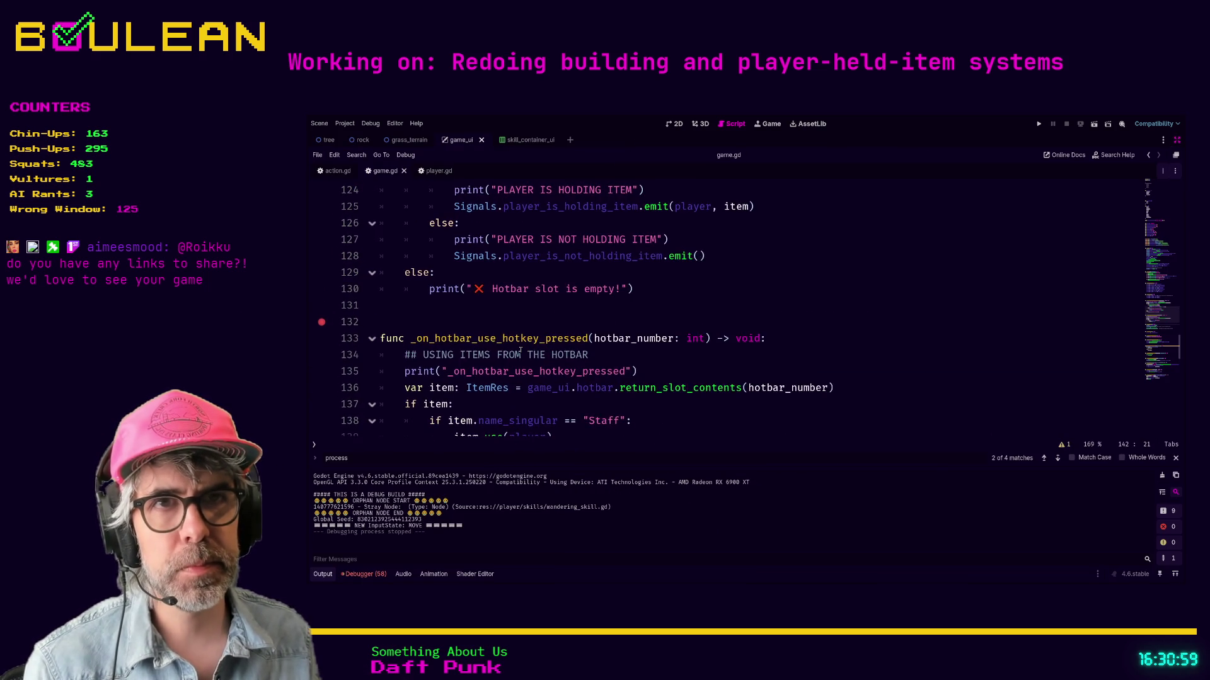
left_click(592, 325)
scroll(605, 326, "up", 2)
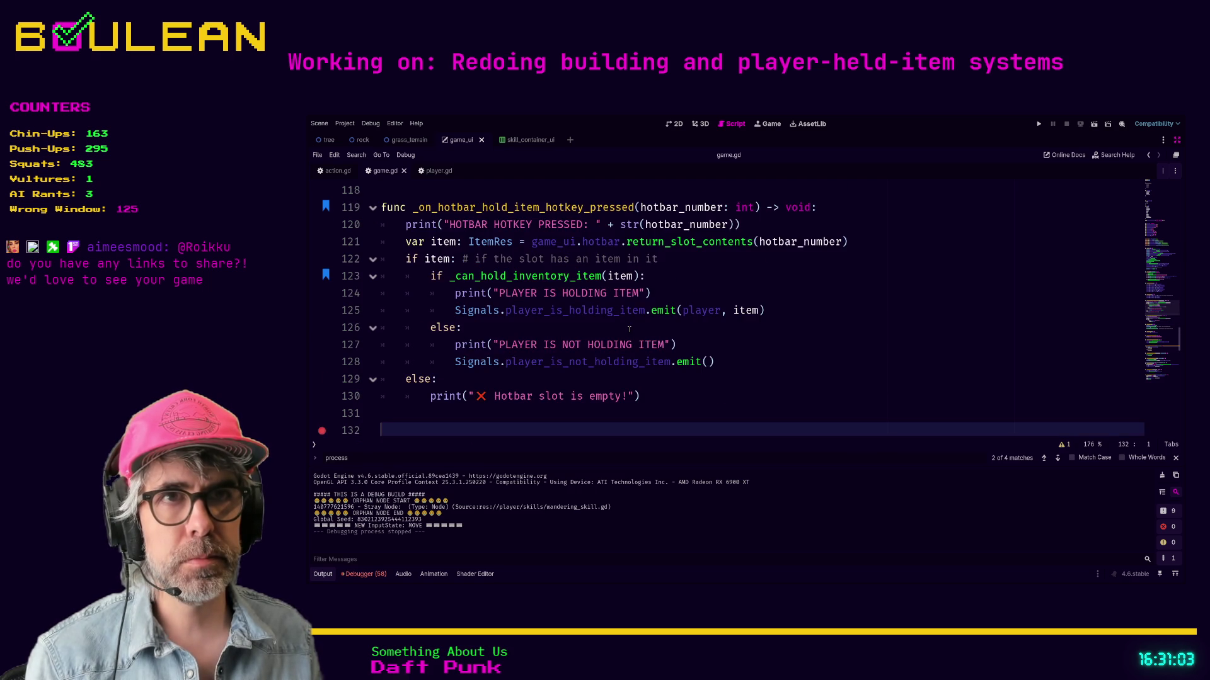
scroll(629, 329, "up", 2)
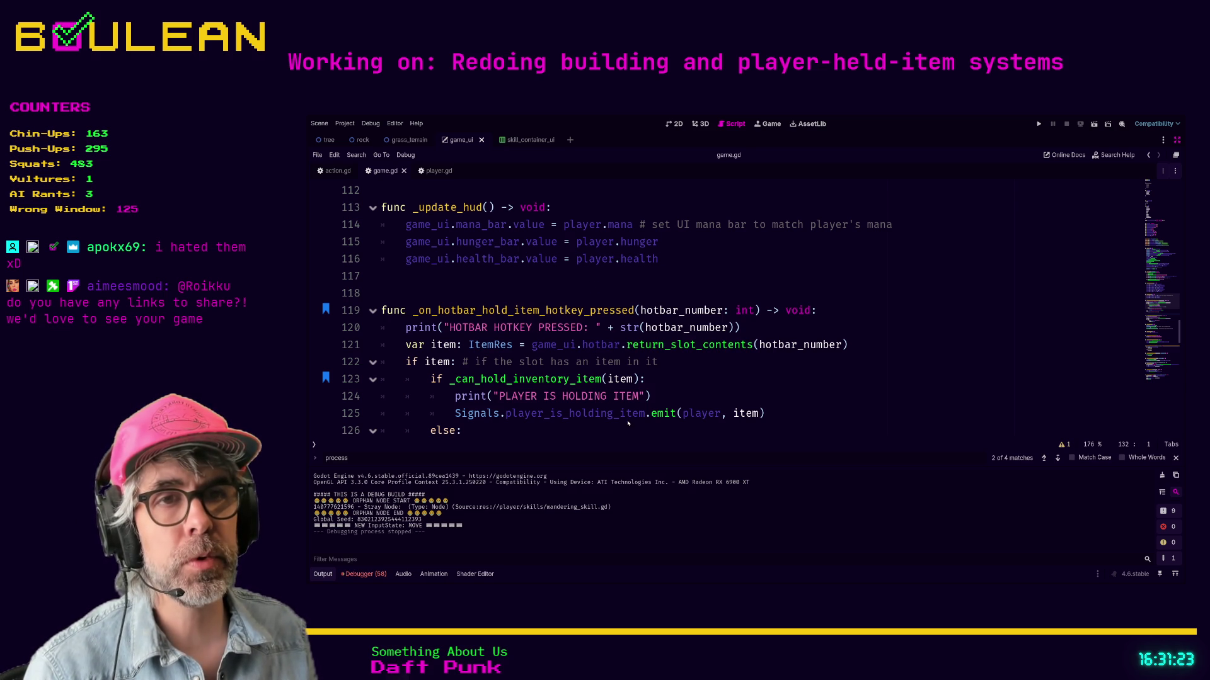
Step: Search game.gd for 'hotbar_hold', stepping through its matches at lines 73 and 119
left_click(687, 300)
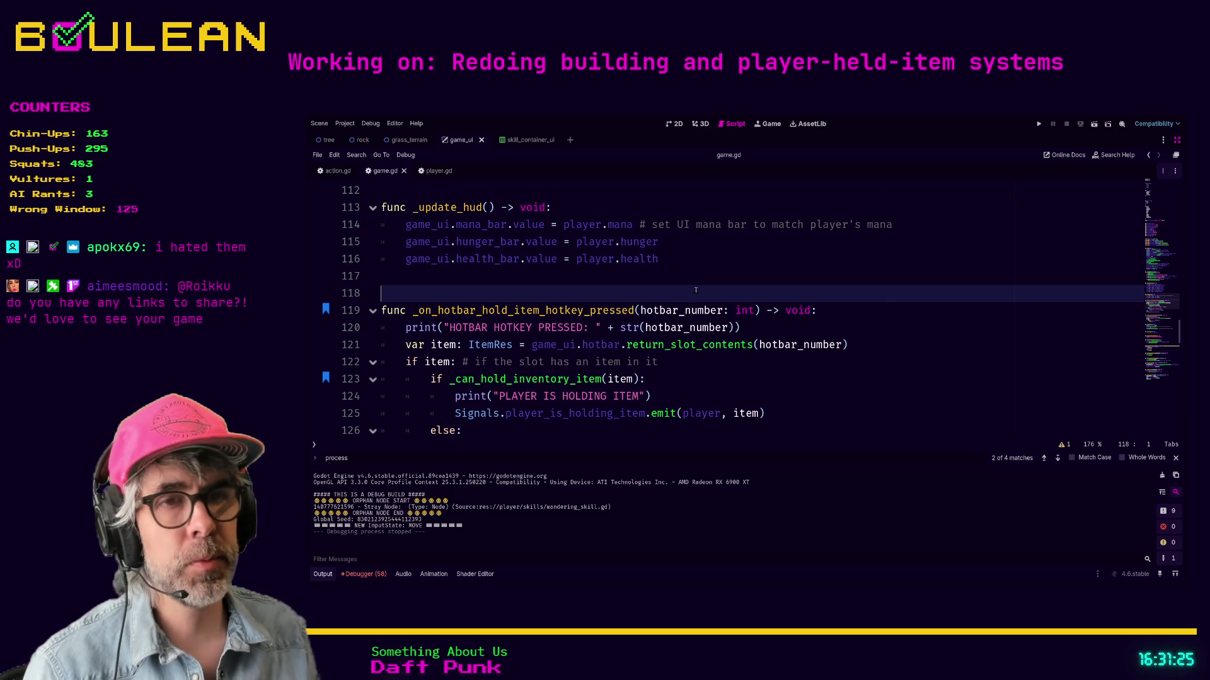
key("ctrl+f")
type("hotba")
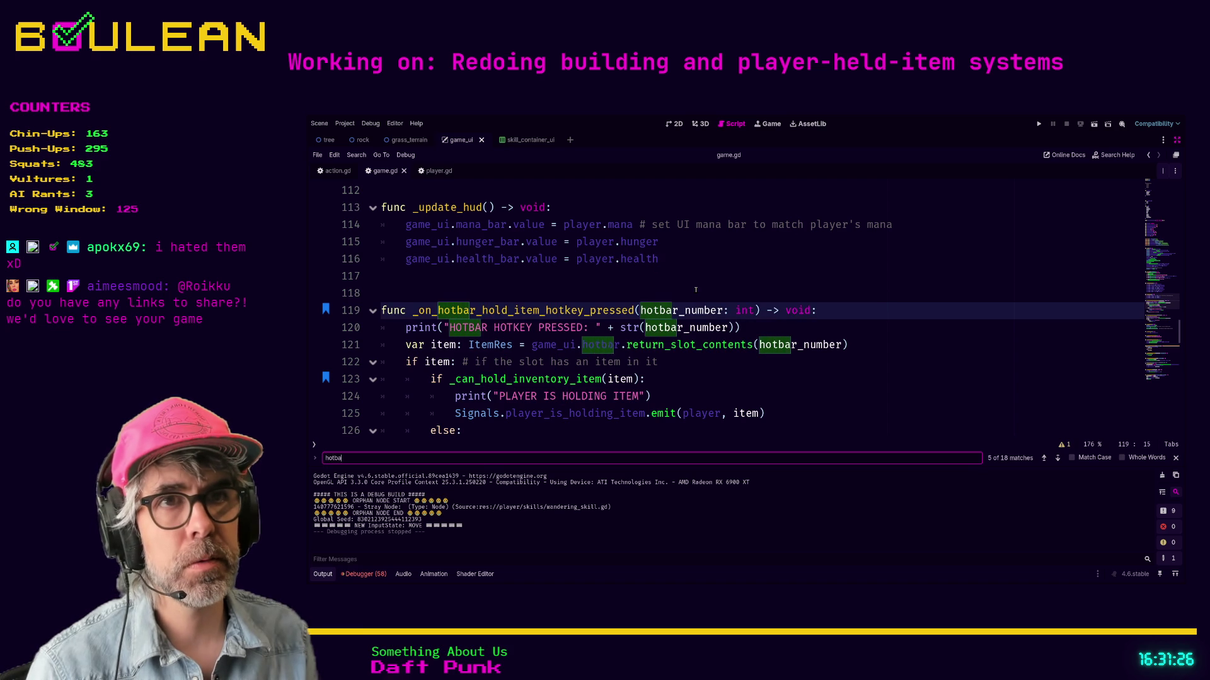
type("r_hold")
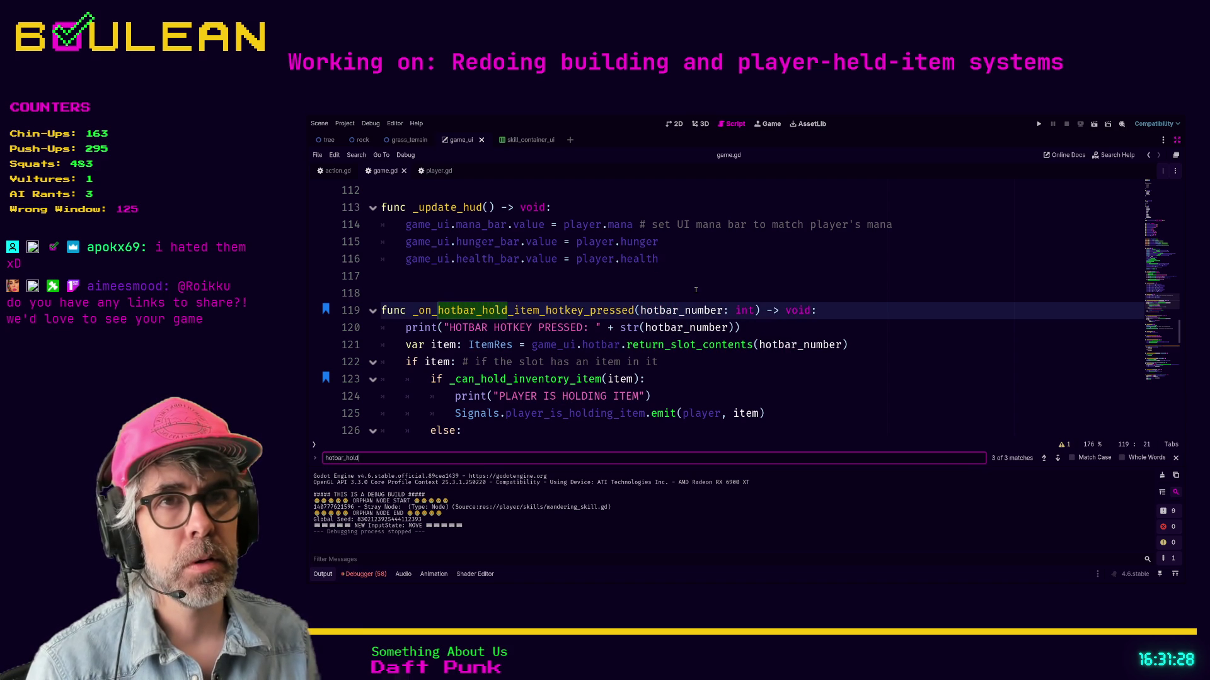
key("Return")
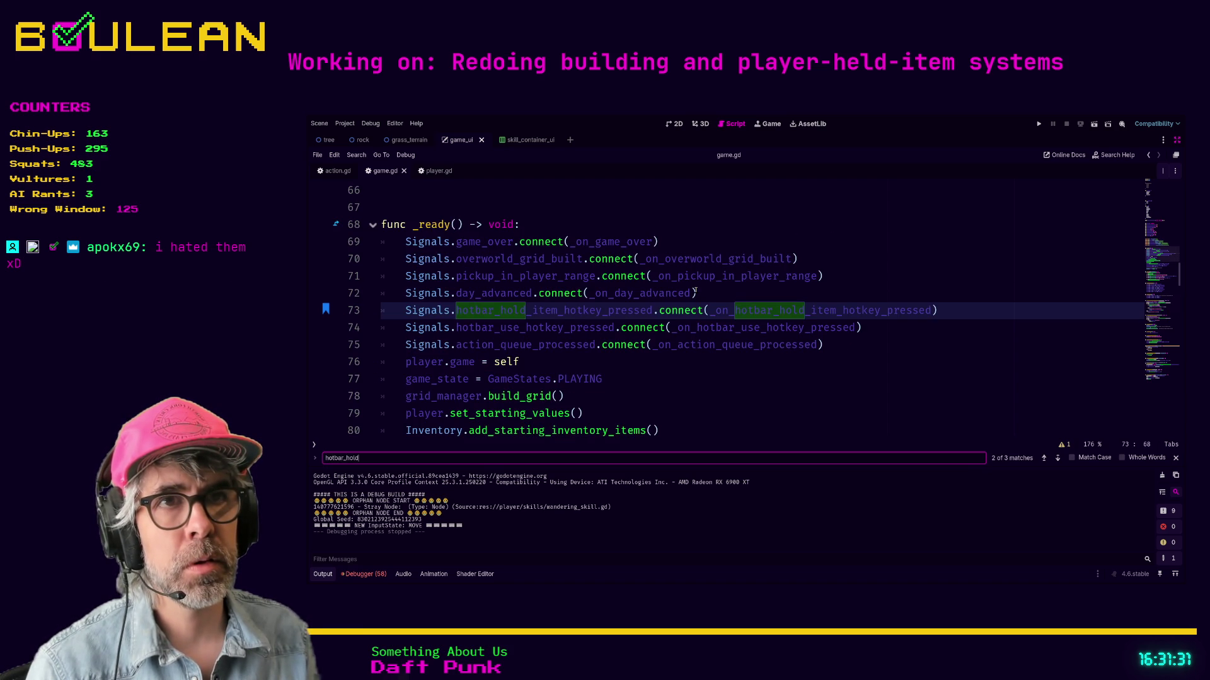
key("Return")
Step: Change the search to 'hotbar_use' to reach its _ready() connection, then restore the side docks
key("Return")
key("BackSpace")
key("BackSpace")
key("BackSpace")
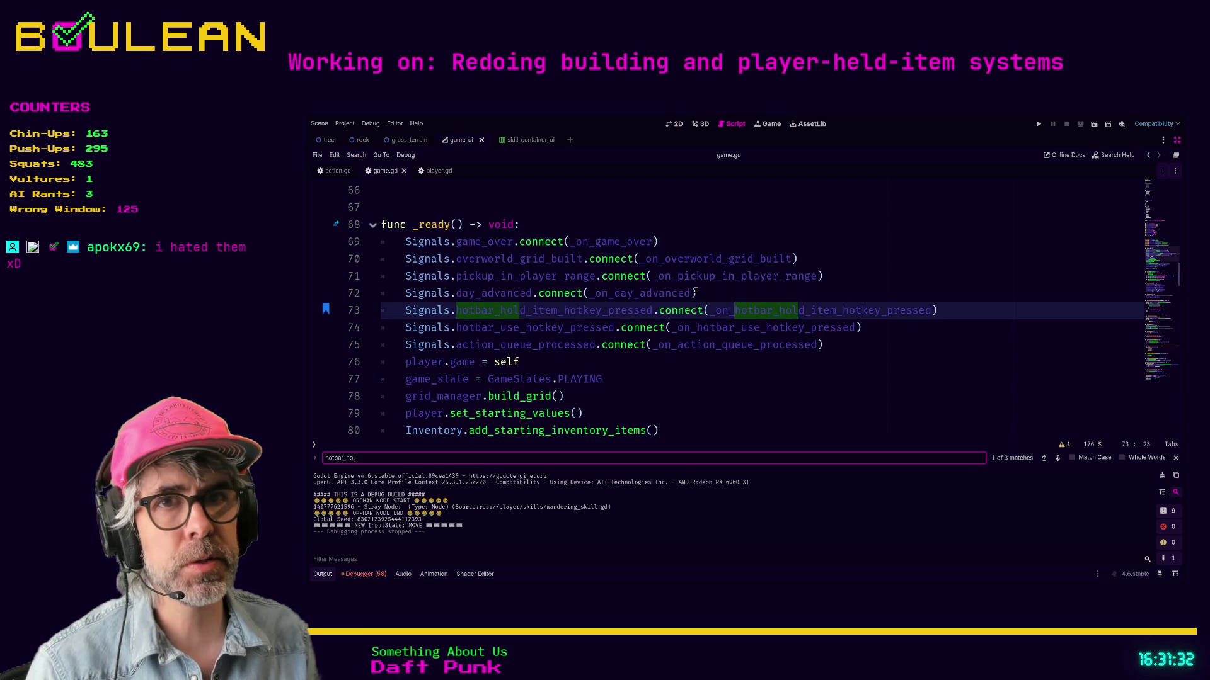
type("use")
key("Return")
key("Return")
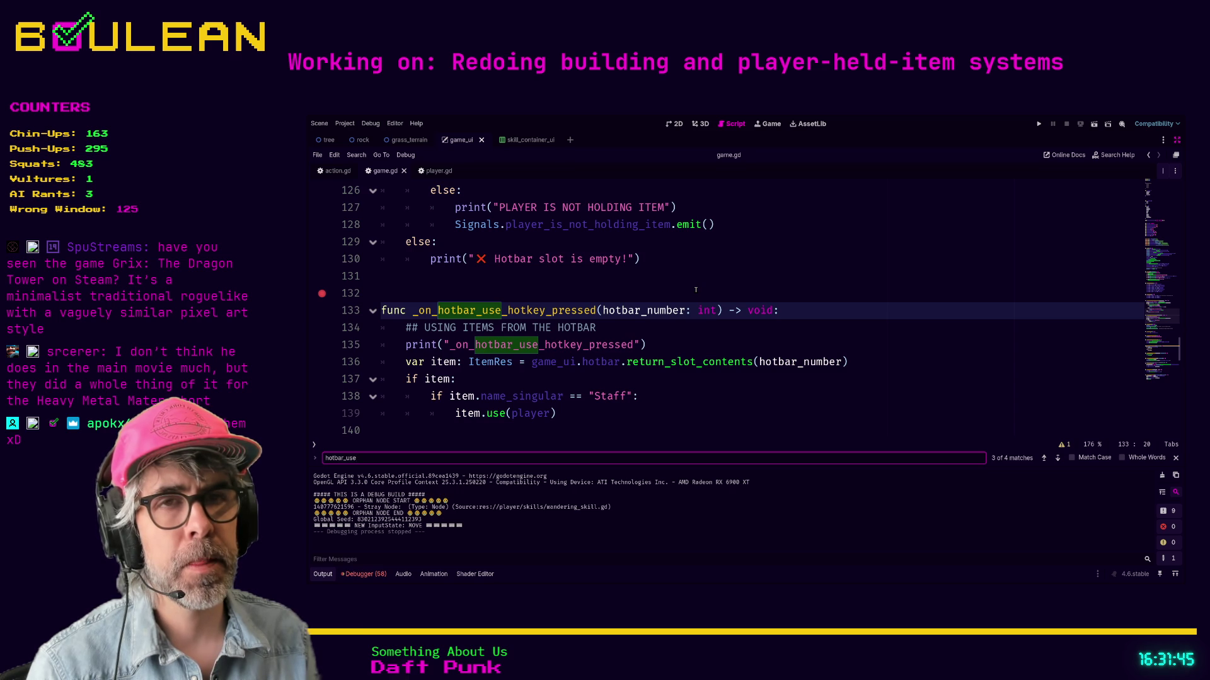
key("Return")
key("Return")
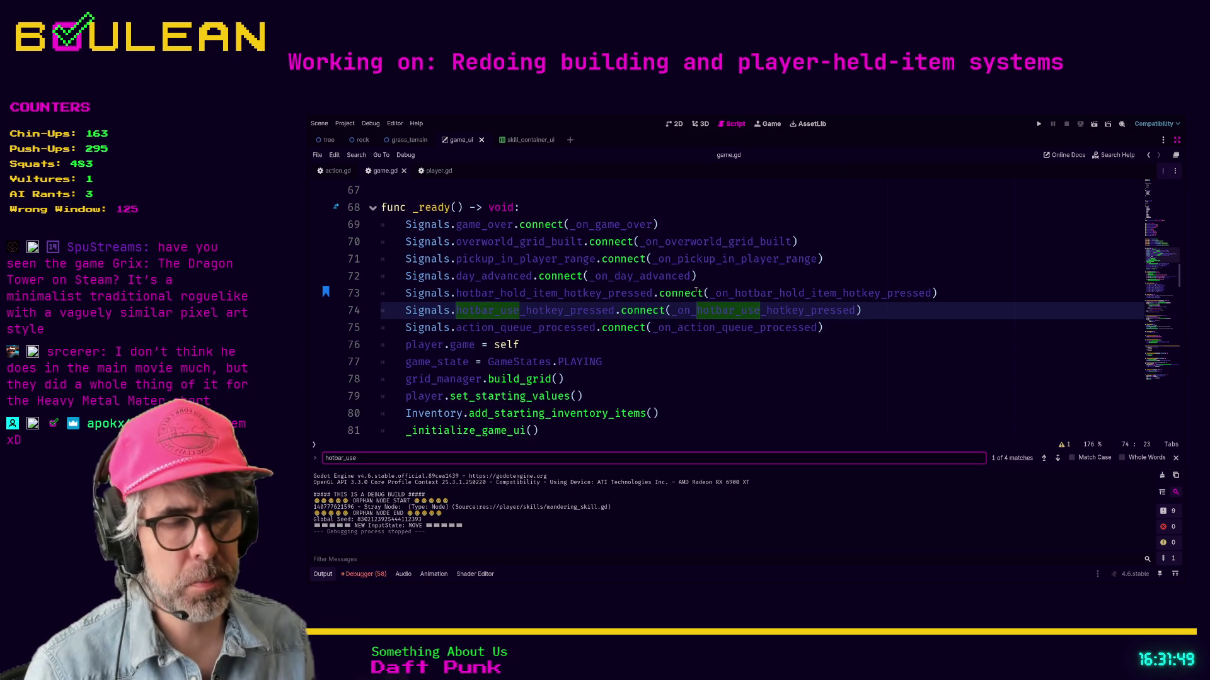
key("ctrl+shift+F11")
double_click(383, 402)
Step: Filter the FileSystem for 'main' and open main.gd in the script editor
type("m")
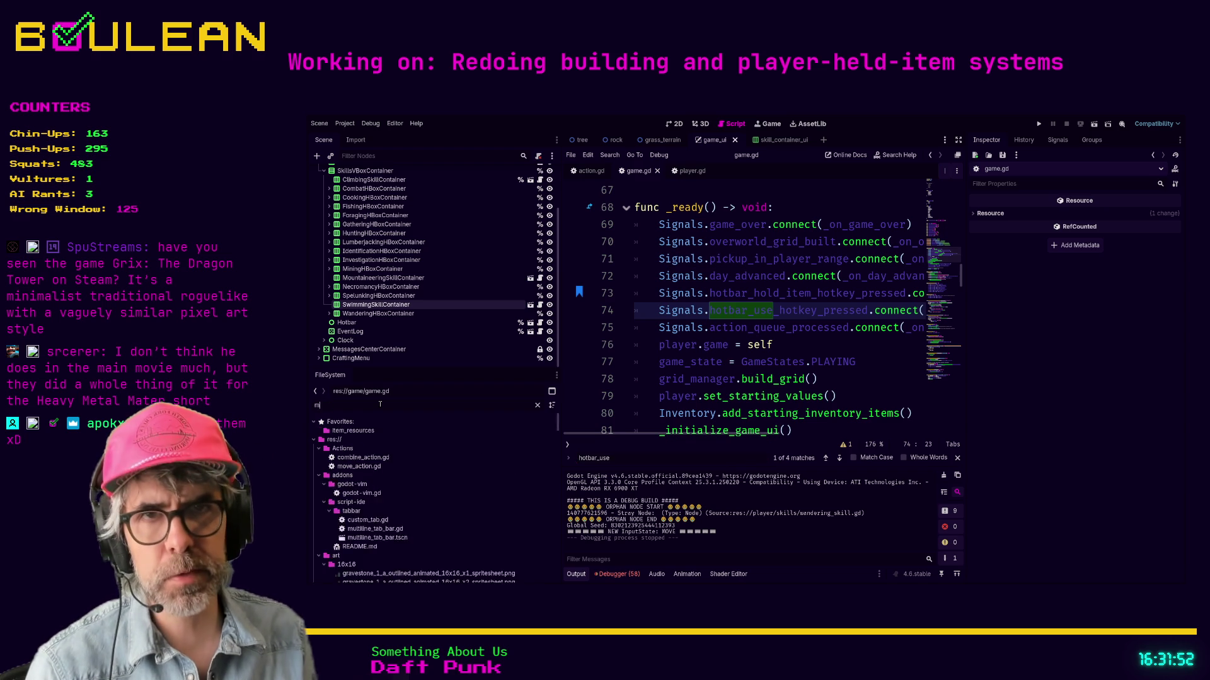
type("ain")
double_click(343, 439)
left_click(680, 322)
scroll(681, 325, "down", 2)
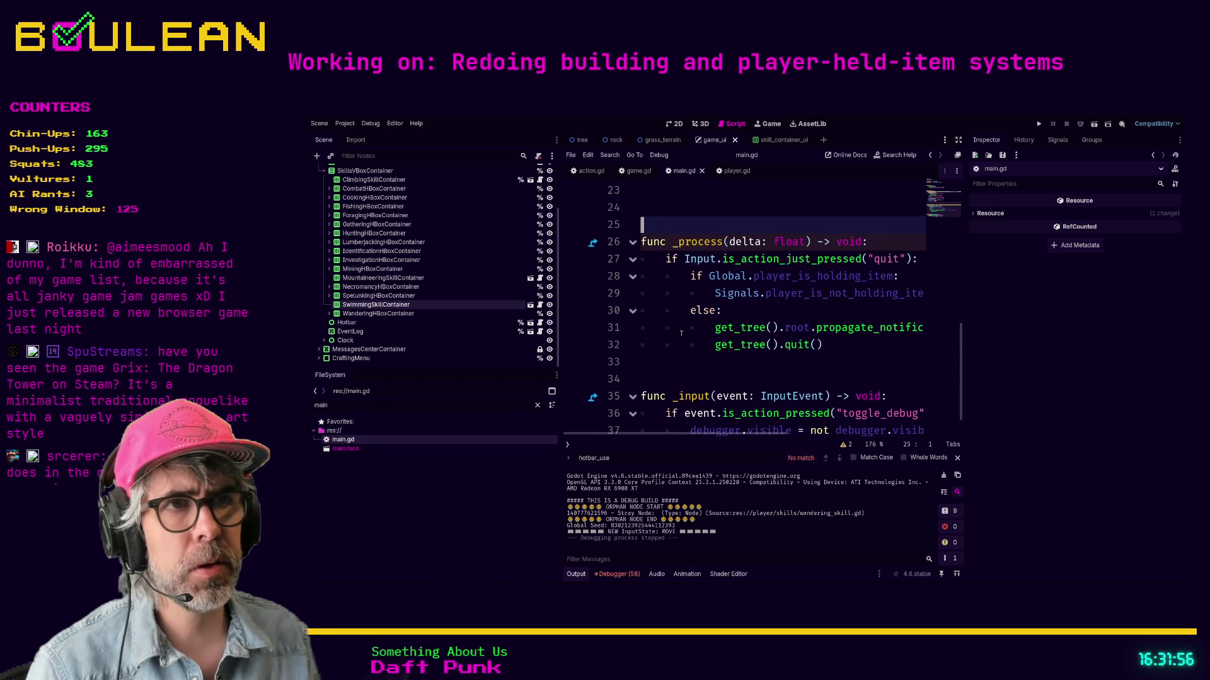
left_click(681, 332)
Step: Search main.gd for 'hotbar' with docks hidden, check lines 34–35, then switch to player.gd
key("ctrl+f")
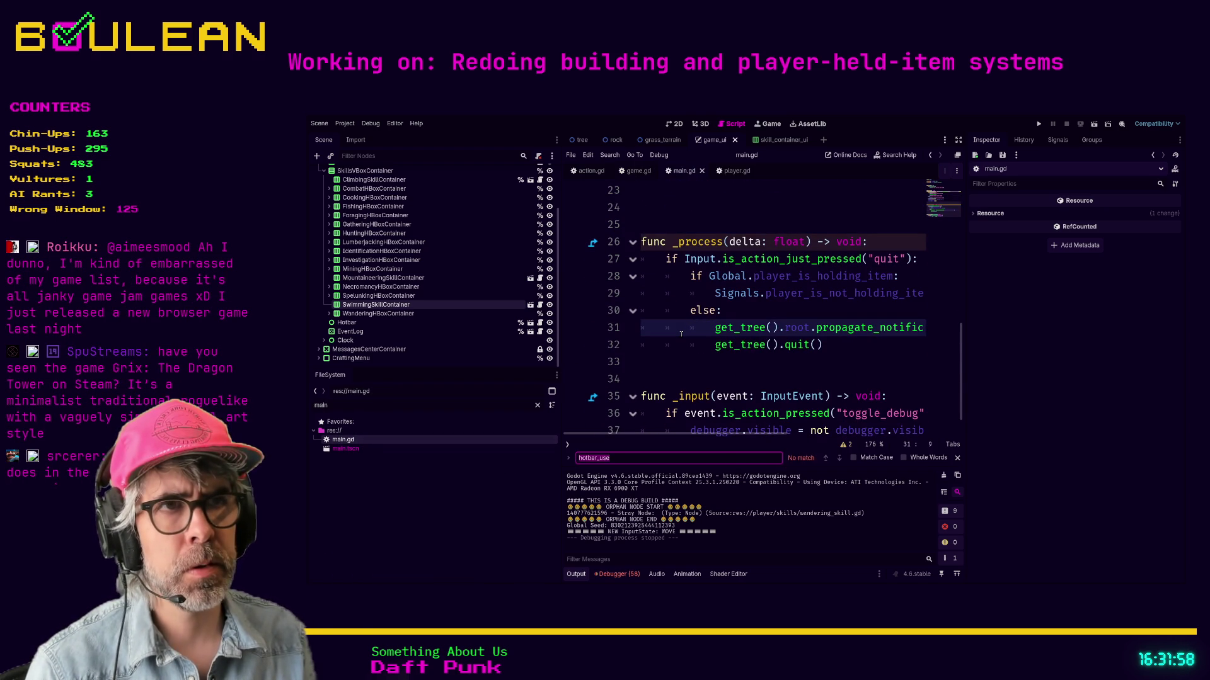
type("hotbar")
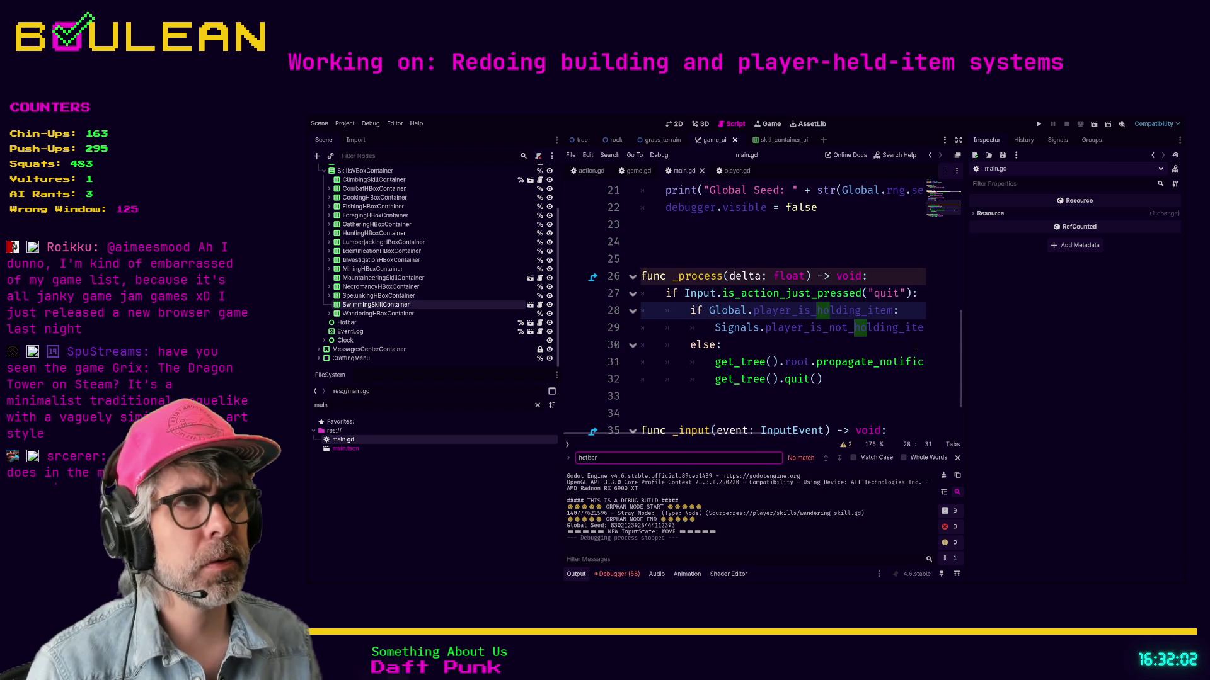
key("ctrl+shift+F11")
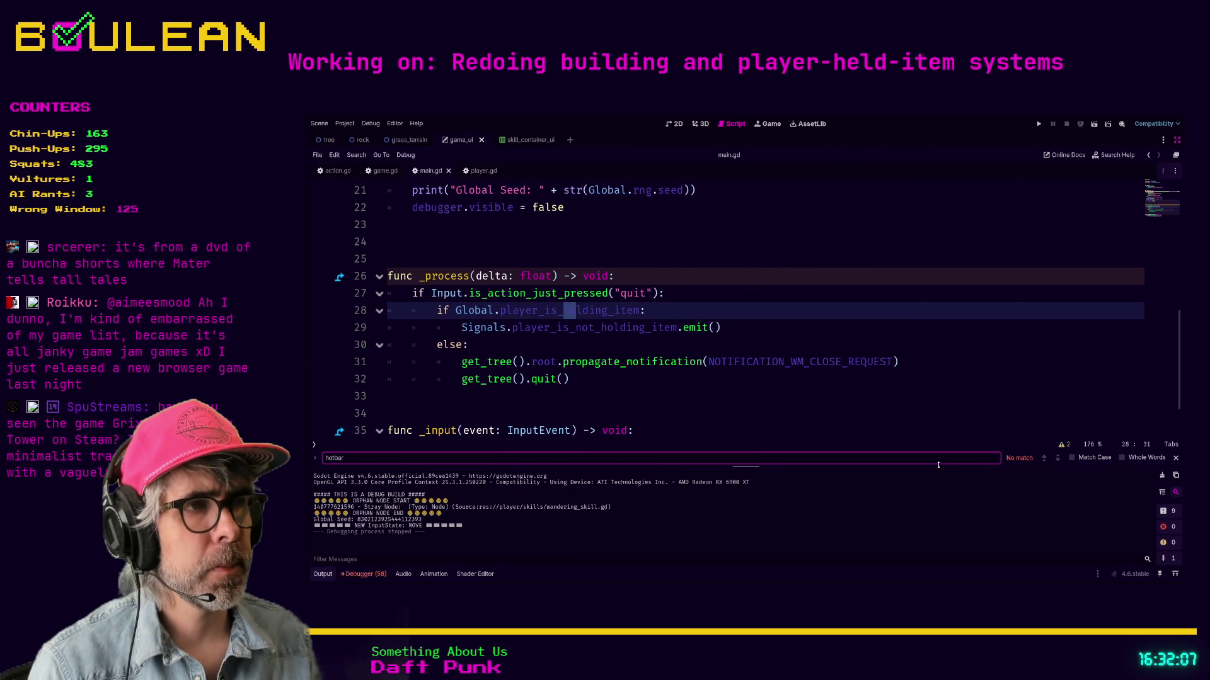
left_click(666, 426)
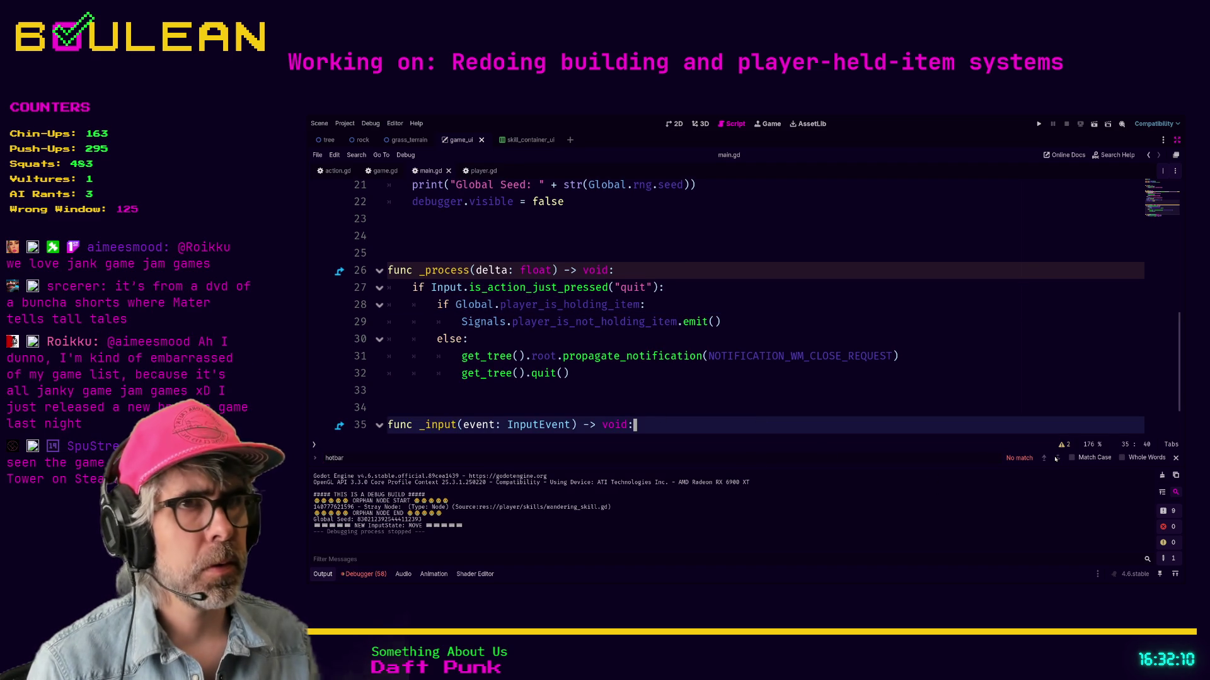
key("Up")
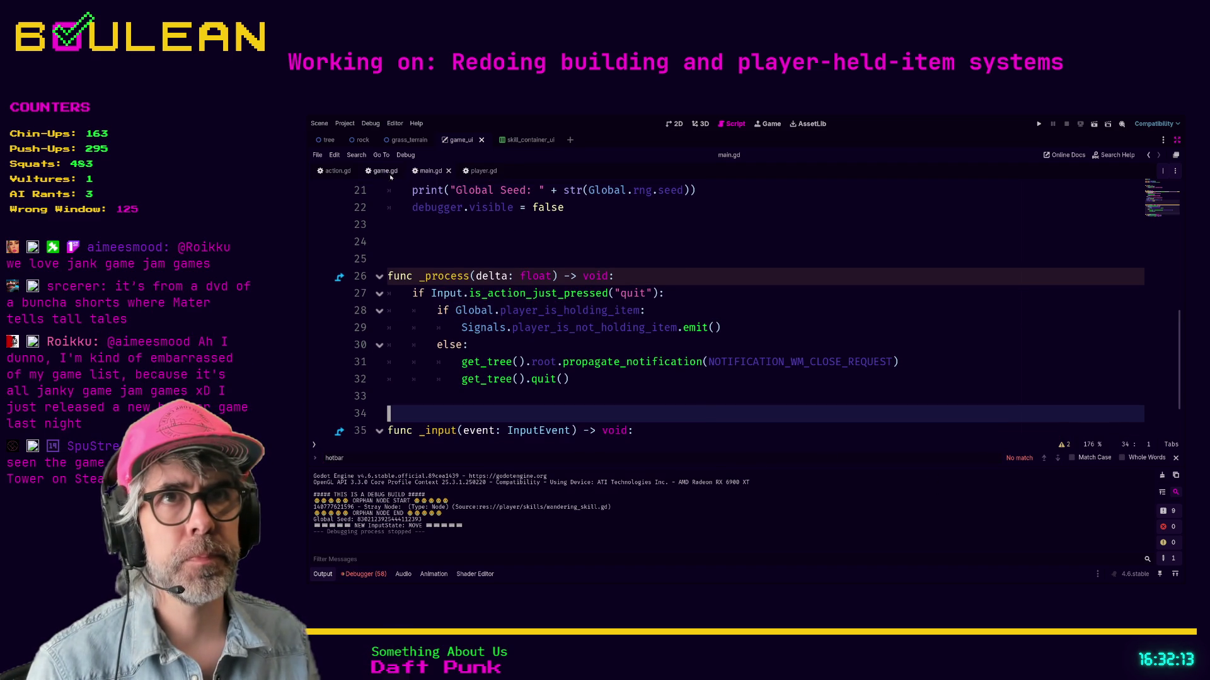
left_click(483, 171)
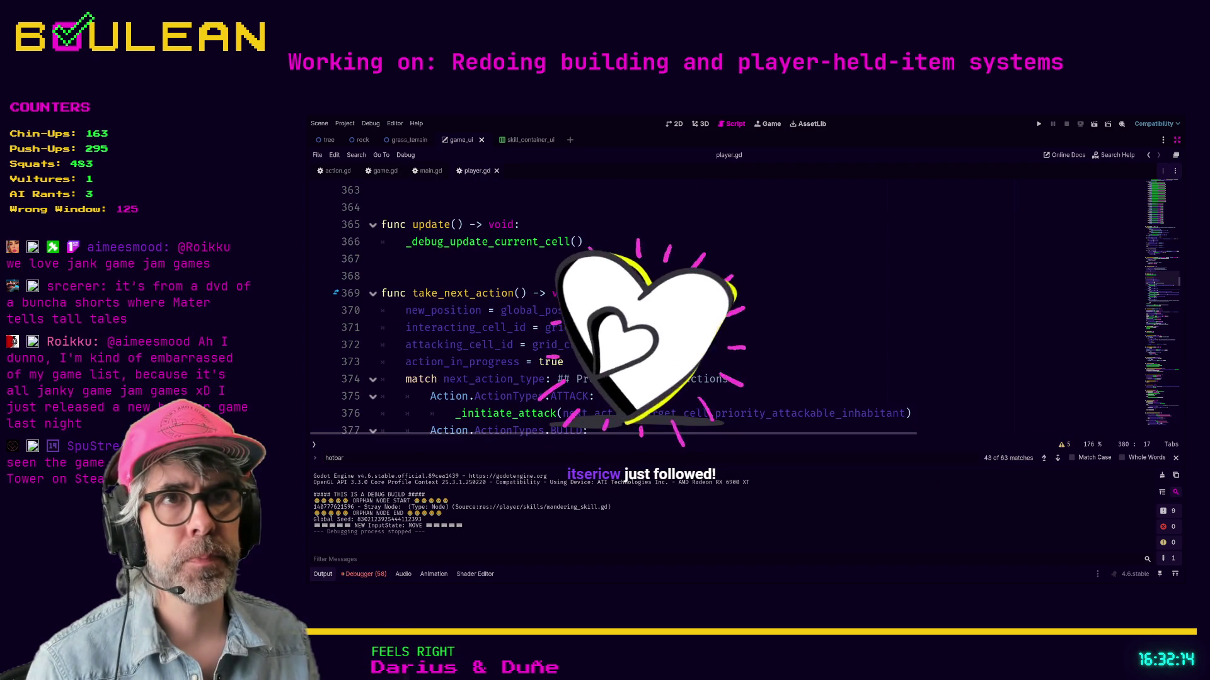
Step: Review player.gd's update() and take_next_action() functions from line 368
left_click(564, 276)
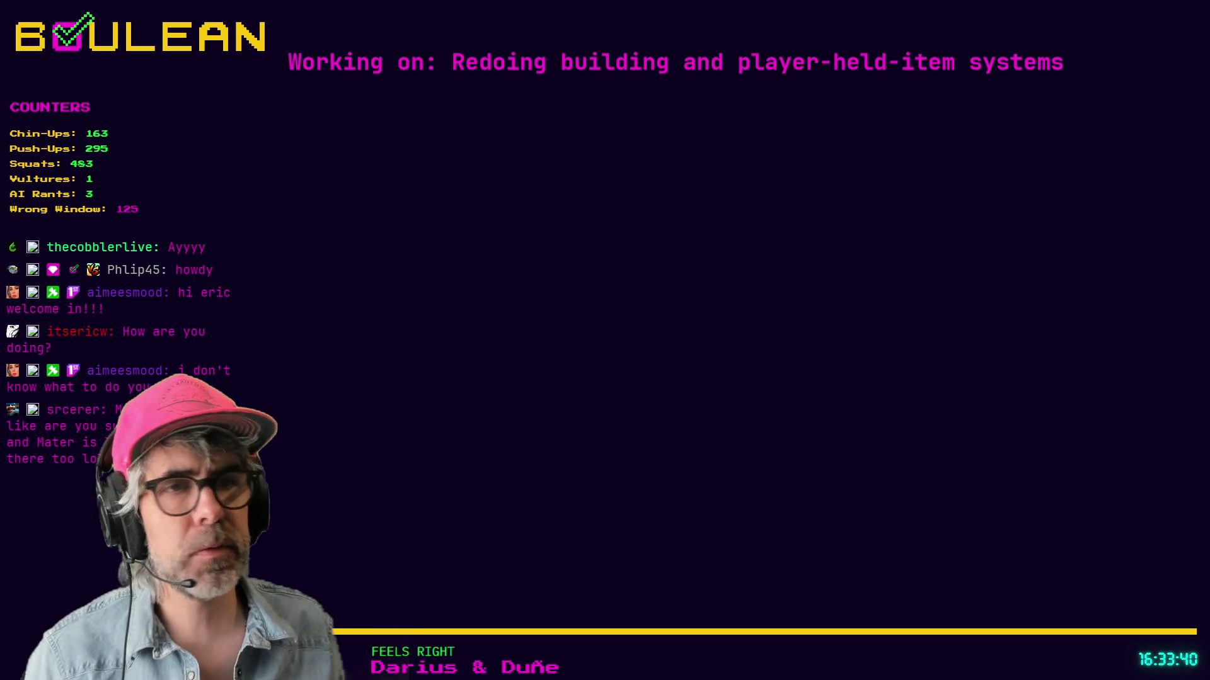
Step: Search the web for 'grix the dragon tower' in a new tab and open its Steam store page
key("ctrl+t")
type("gri")
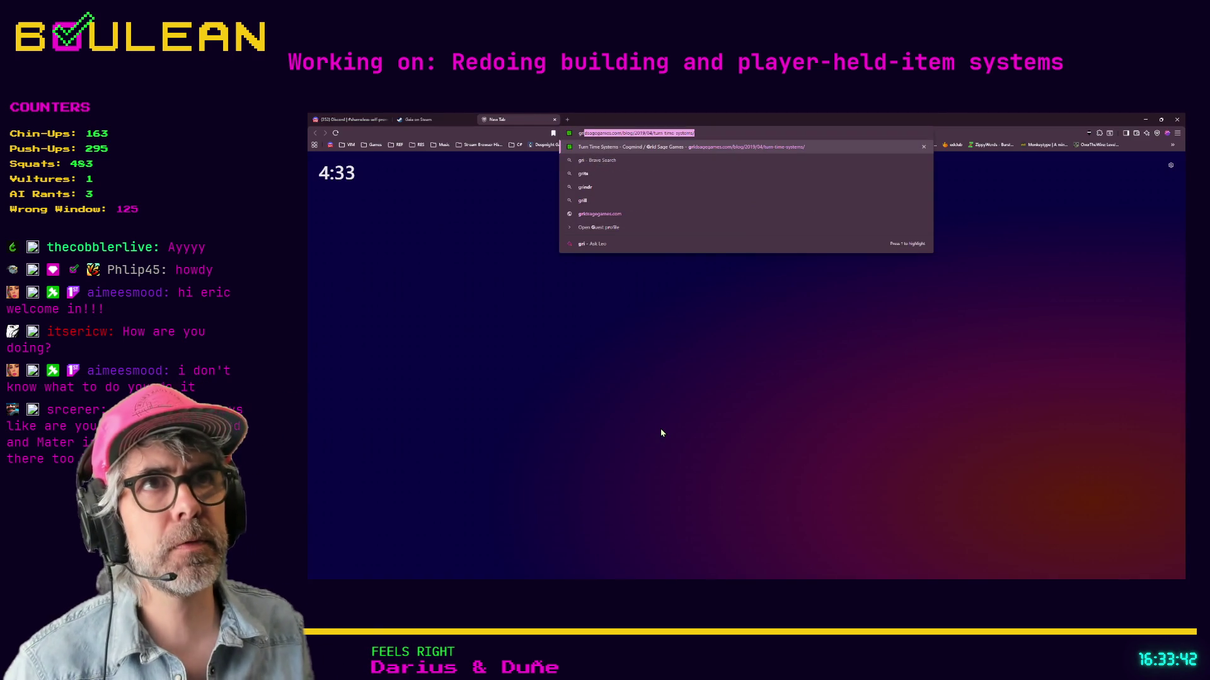
type("x the dragon tower")
key("Return")
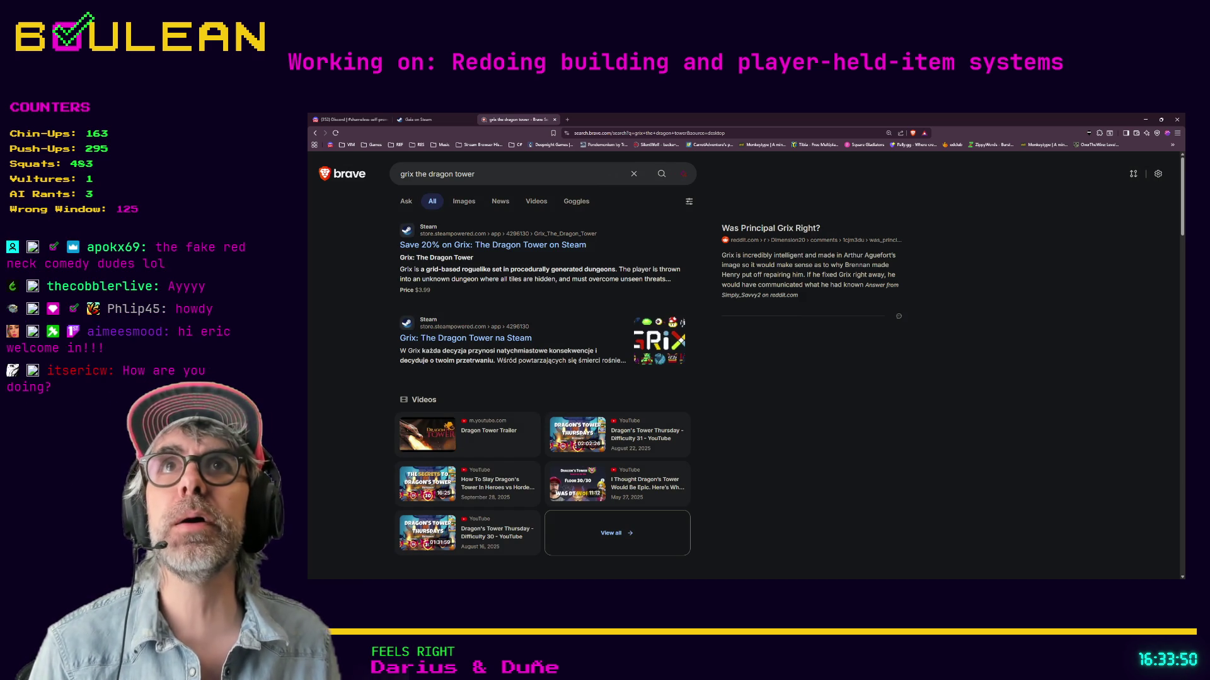
left_click(493, 247)
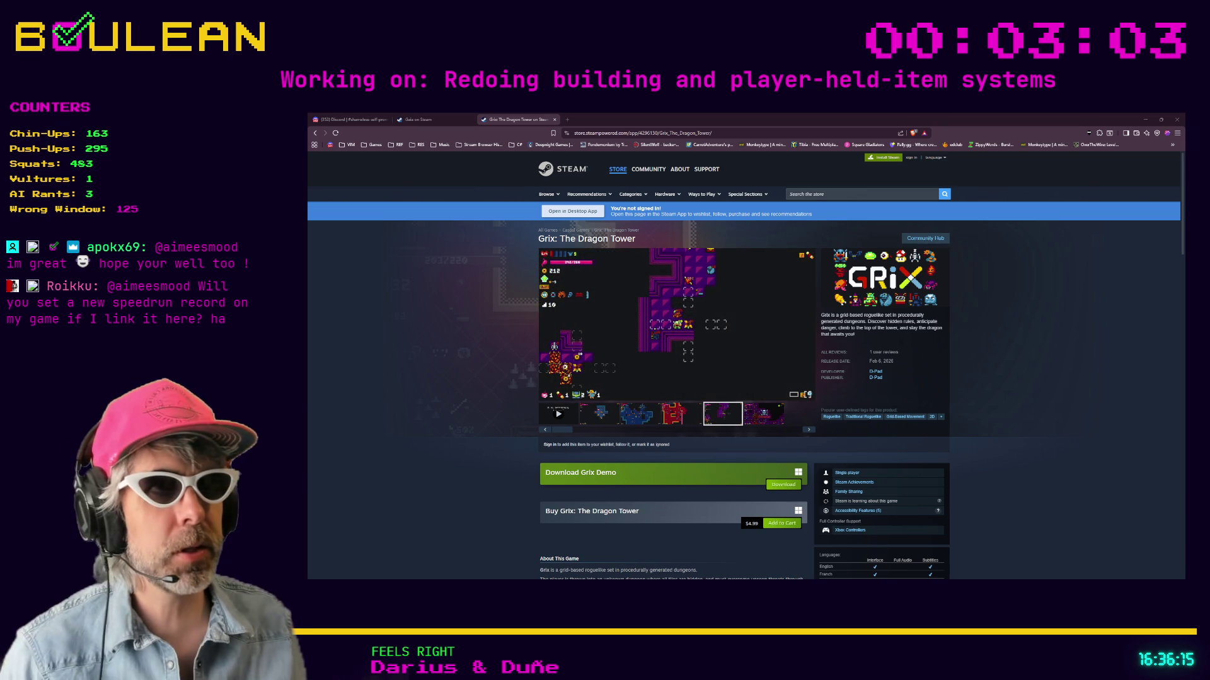
Step: Enlarge the Steam page by two zoom levels and scroll to the screenshots
mouse_move(677, 325)
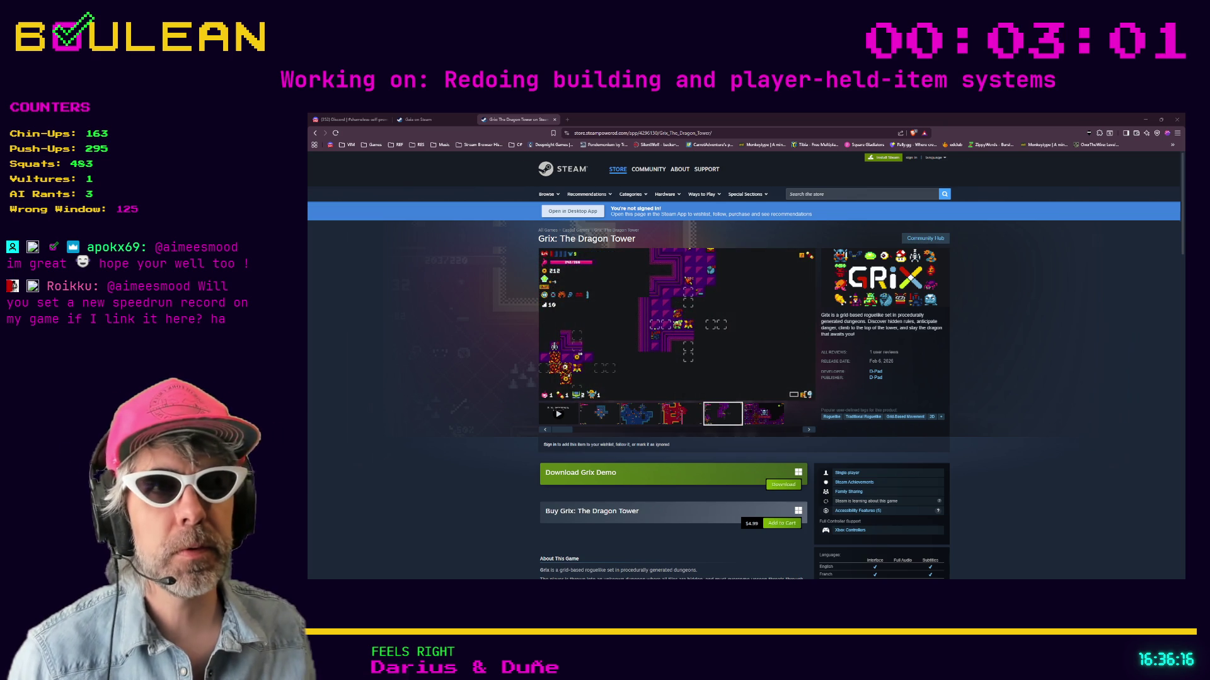
key("ctrl+plus")
key("ctrl+plus")
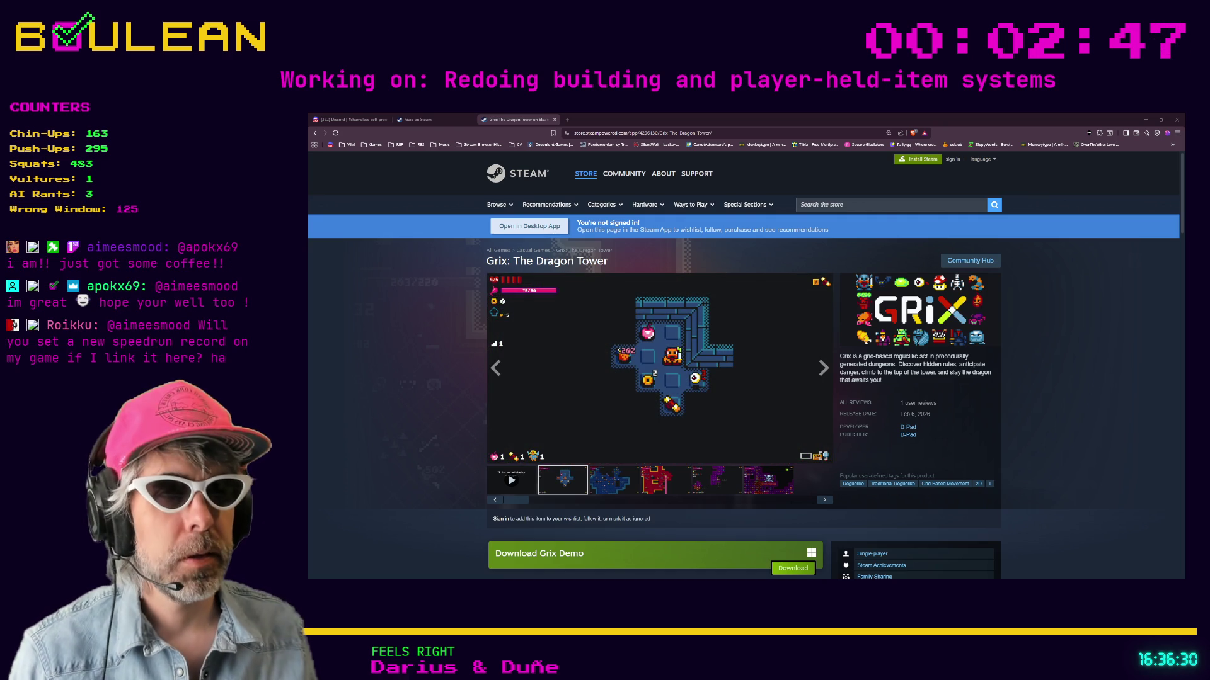
key("ctrl+plus")
key("ctrl+plus")
key("ctrl+plus")
scroll(741, 368, "down", 3)
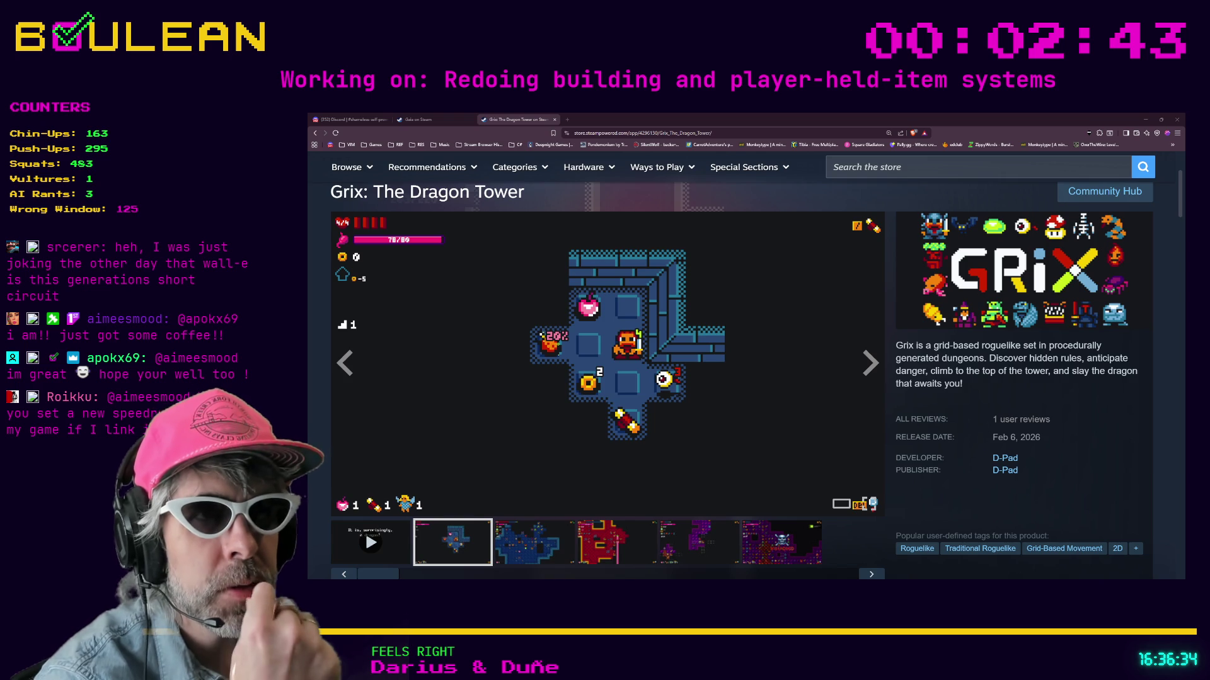
scroll(741, 367, "down", 2)
scroll(741, 367, "up", 1)
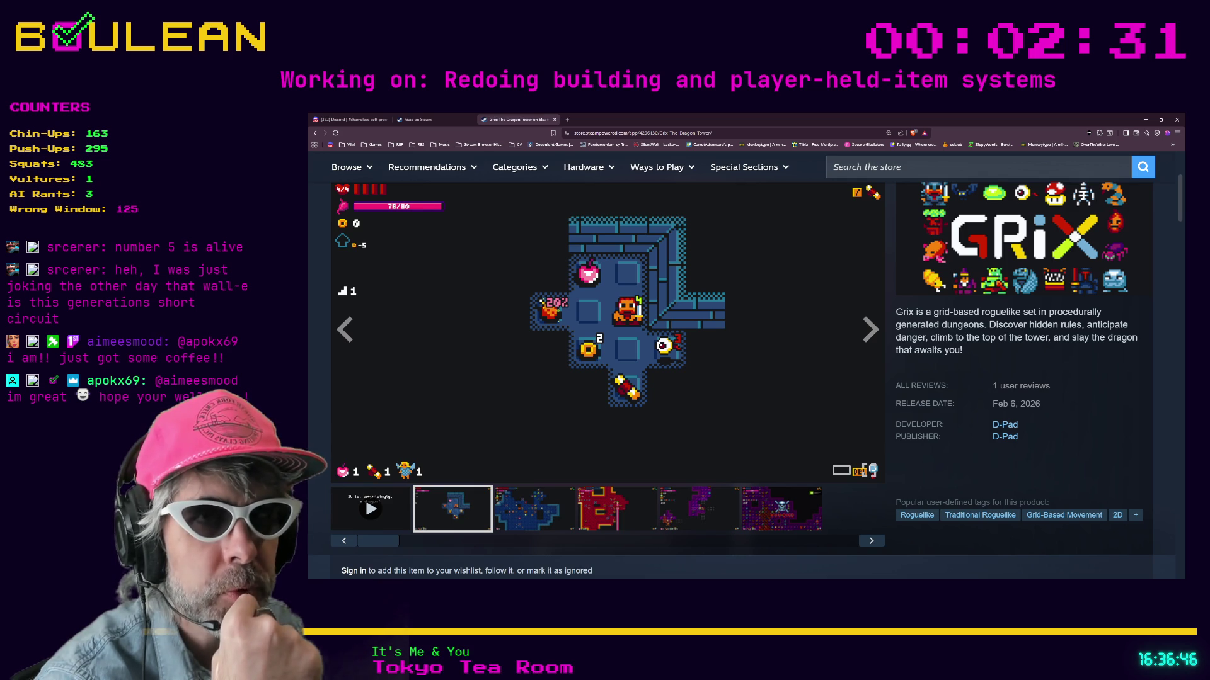
Step: Open the screenshot viewer, page through all six Grix screenshots, and close it
left_click(622, 336)
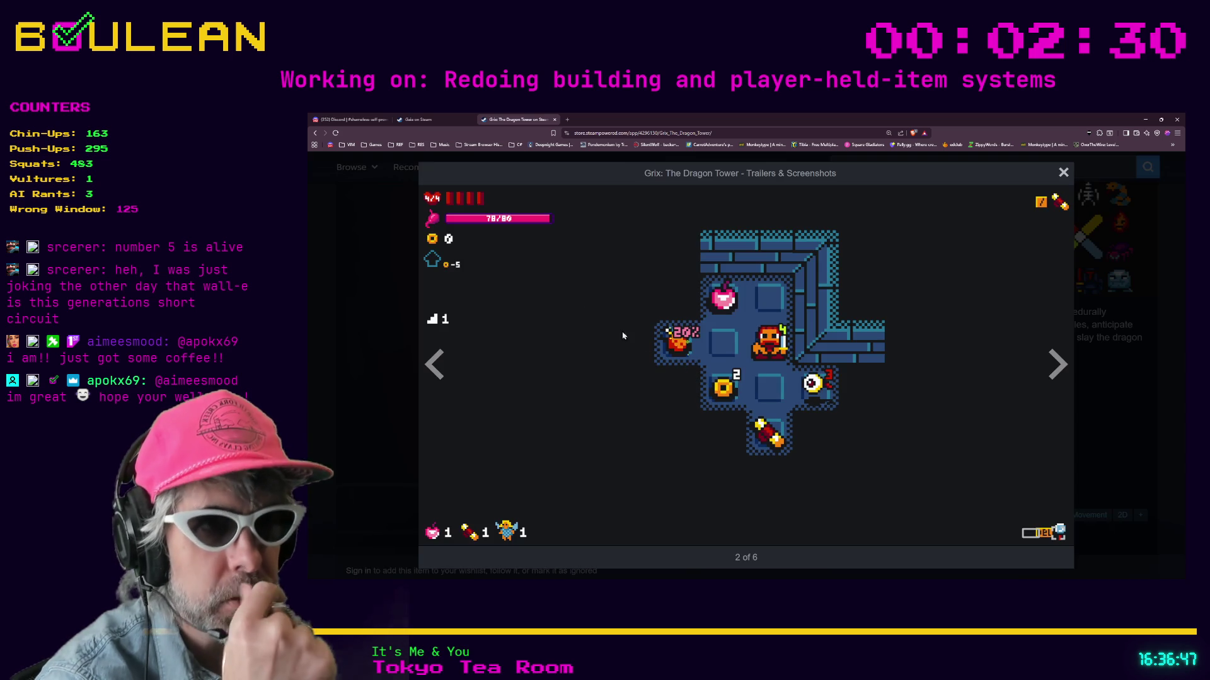
left_click(1056, 373)
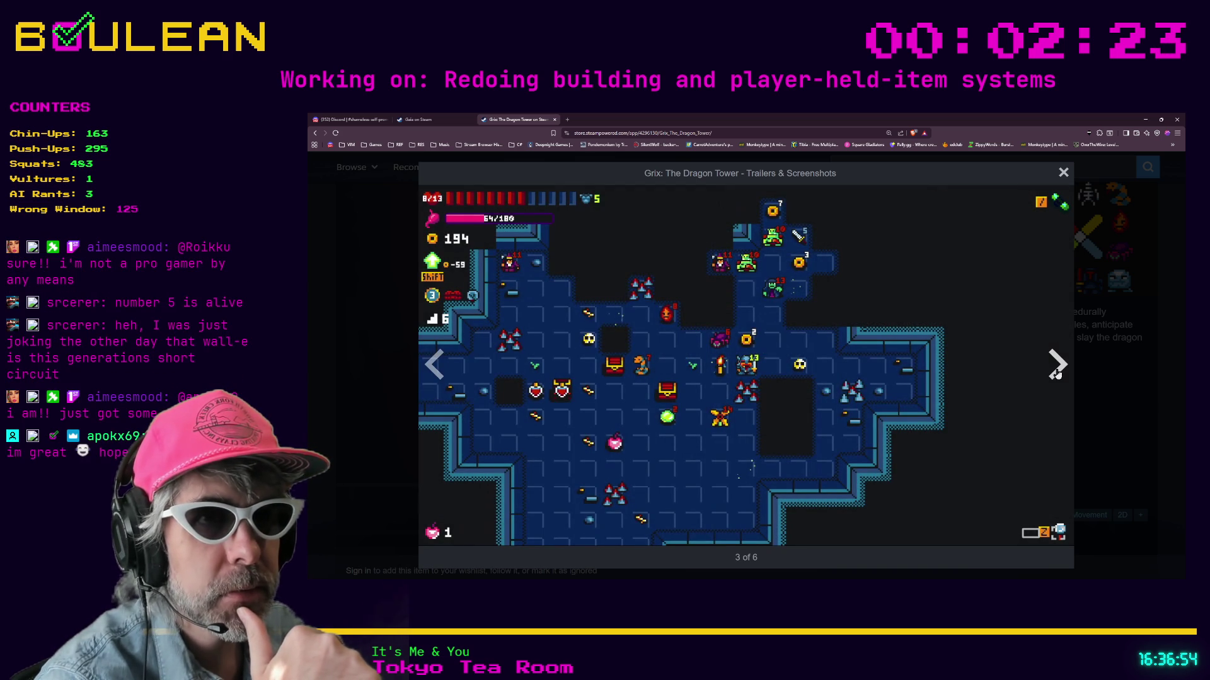
left_click(1056, 373)
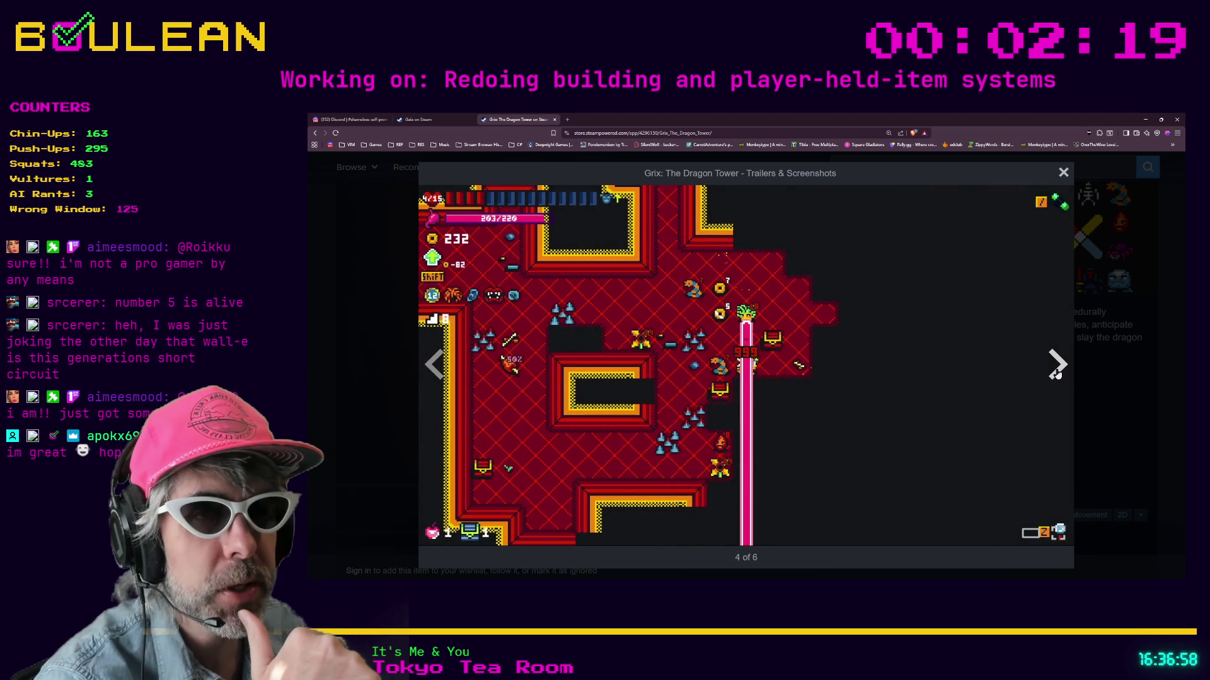
left_click(1056, 373)
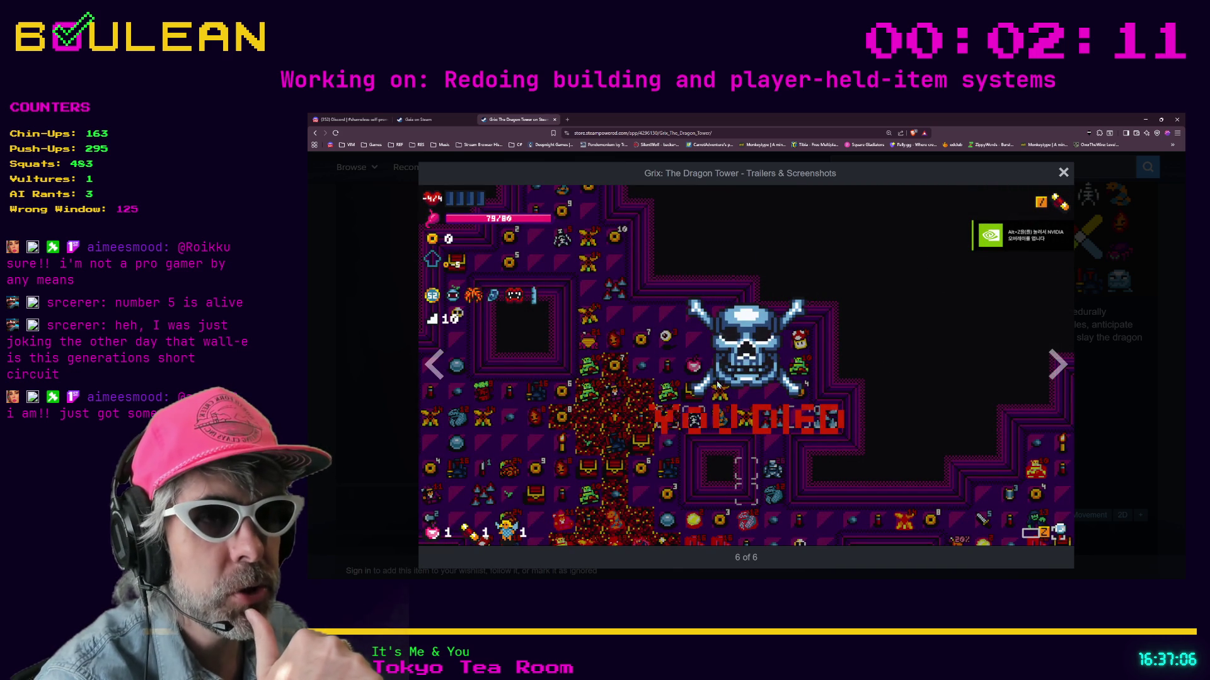
left_click(1058, 368)
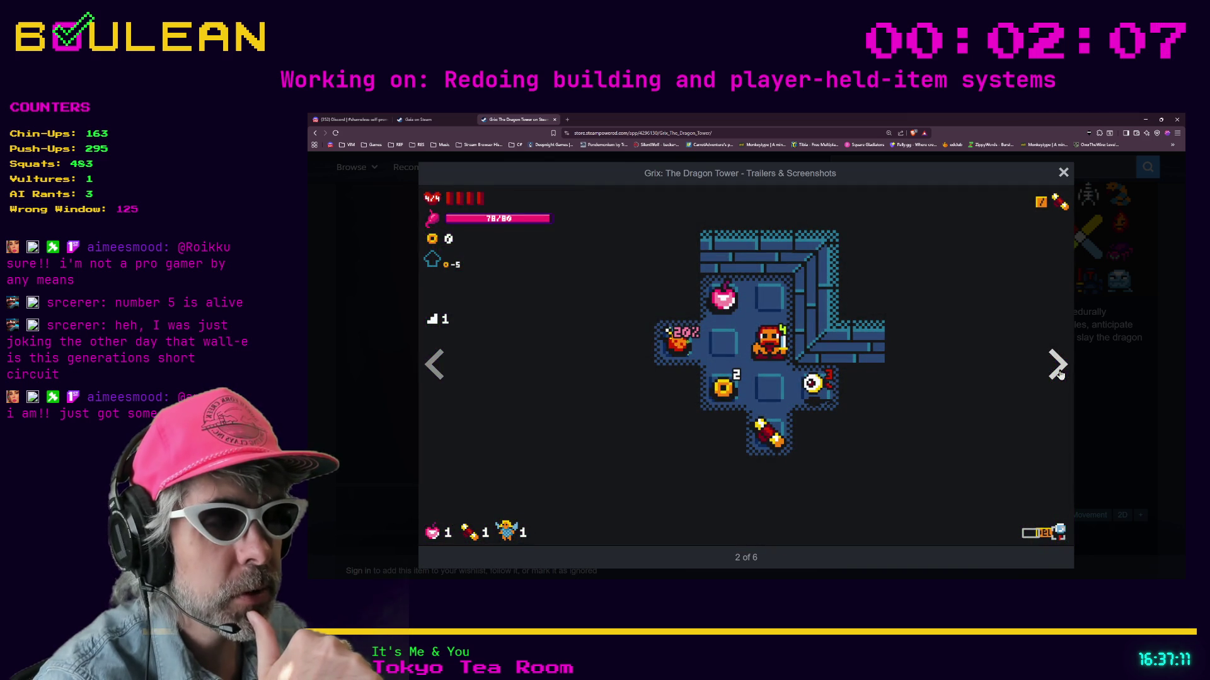
left_click(1058, 369)
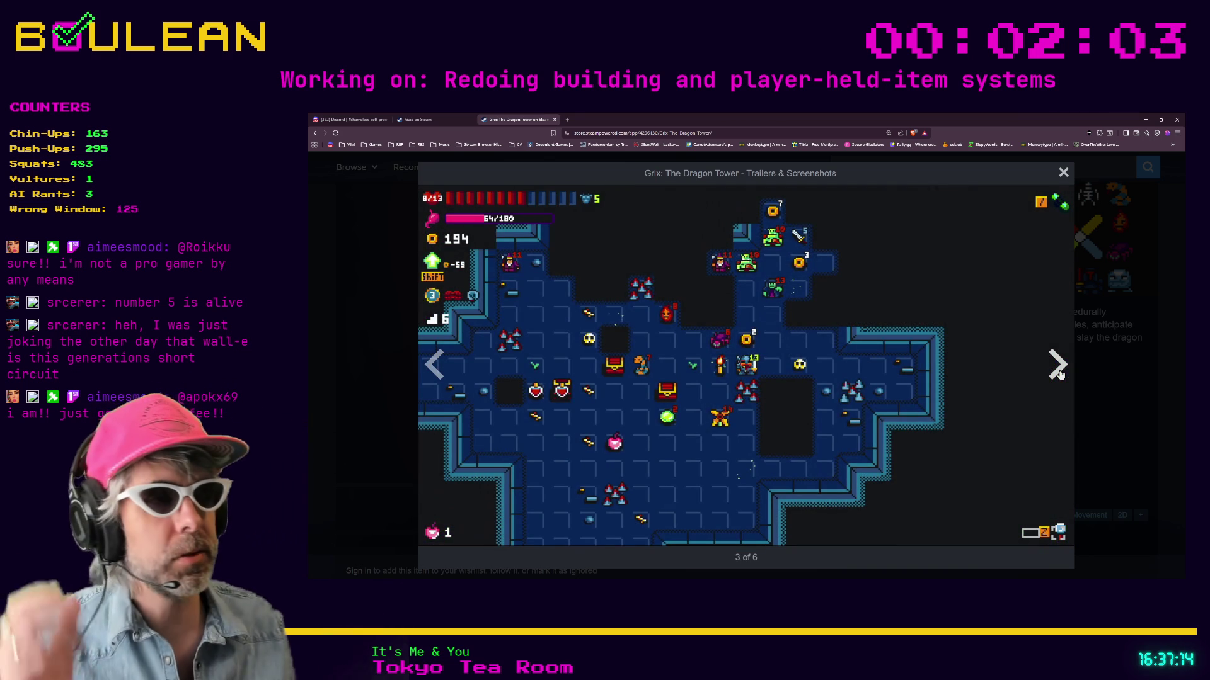
left_click(1060, 374)
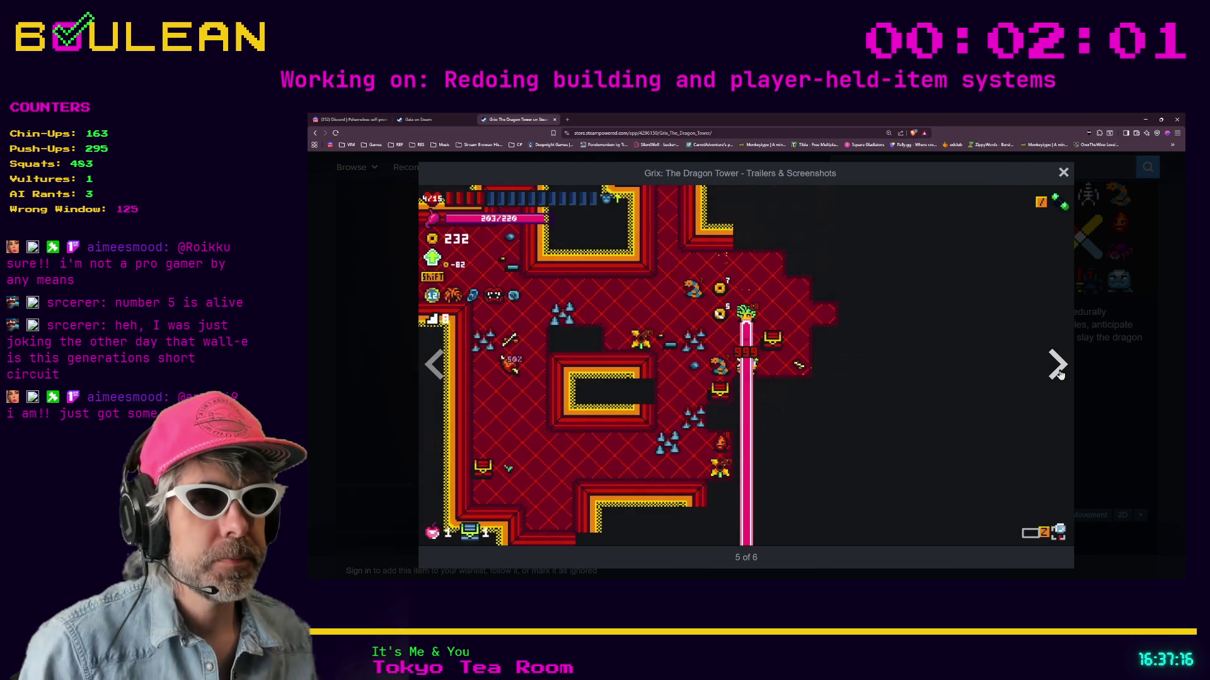
left_click(1060, 375)
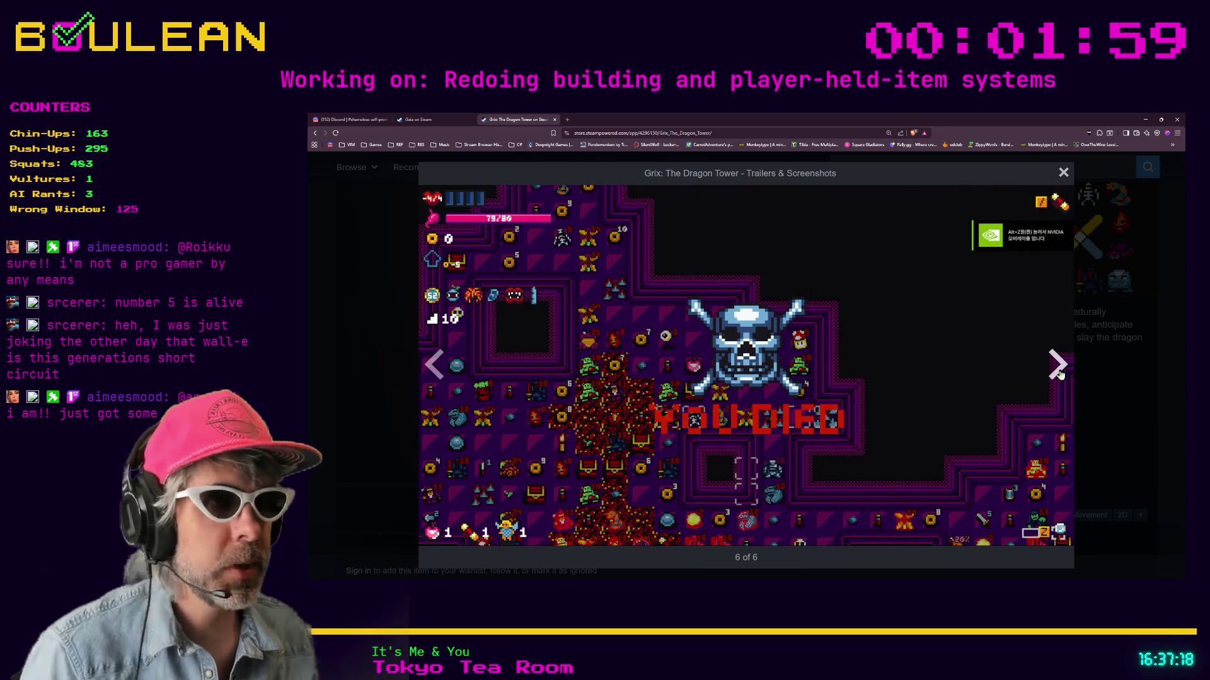
left_click(1109, 370)
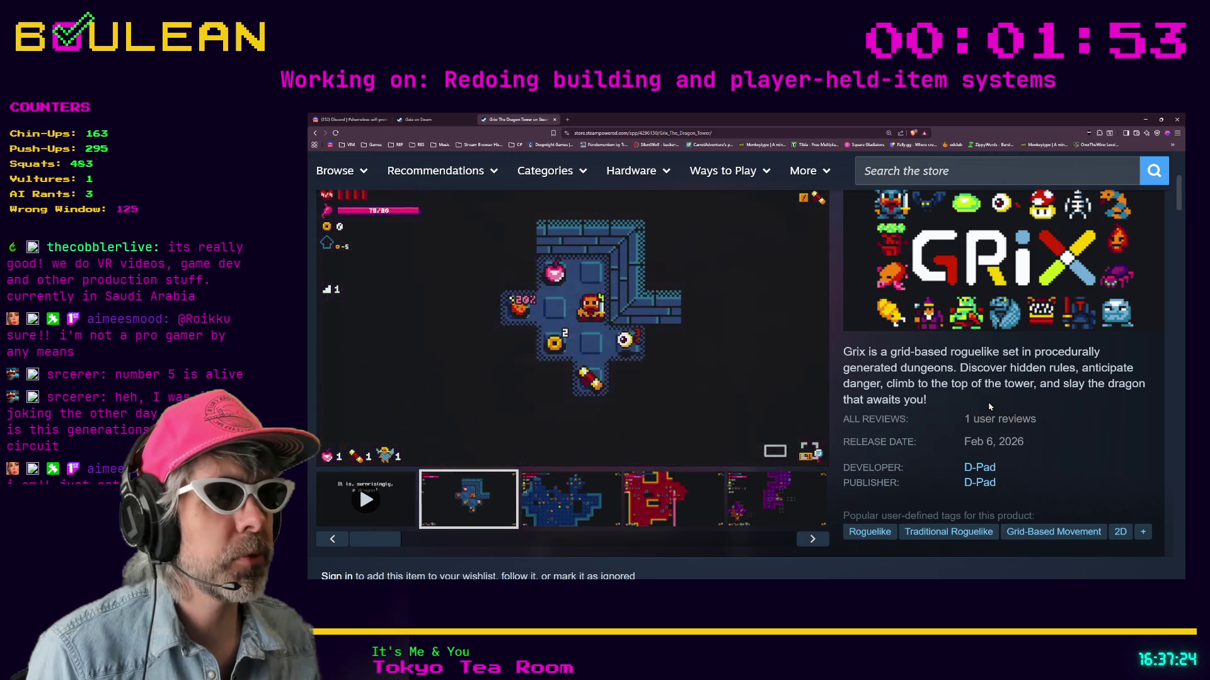
Step: Scroll down the Grix page, zoom it out, in, and out again, then select its address
mouse_move(1033, 425)
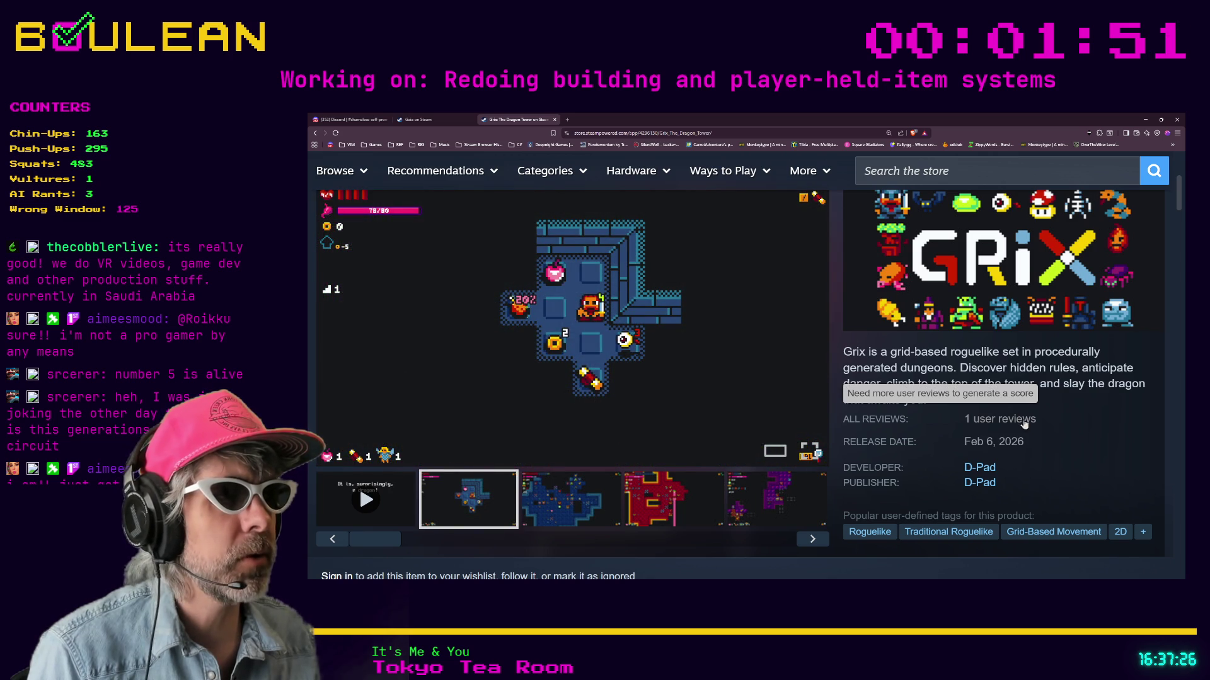
mouse_move(805, 444)
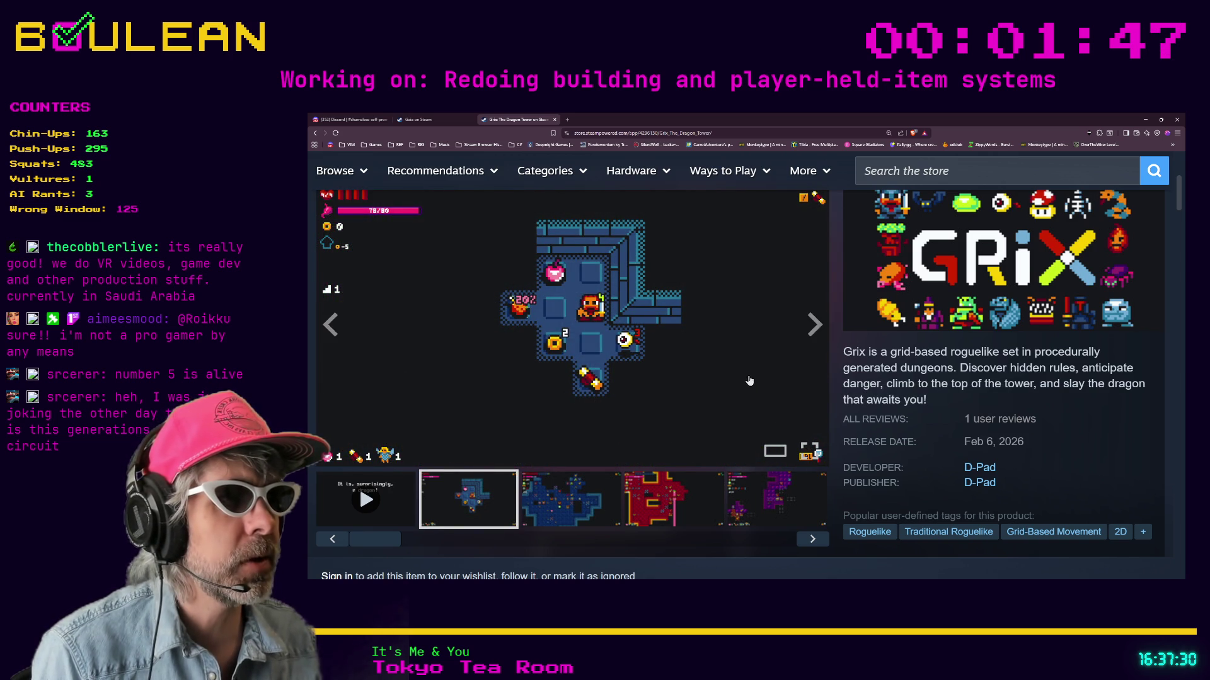
scroll(750, 381, "down", 1)
key("ctrl+minus")
key("ctrl+minus")
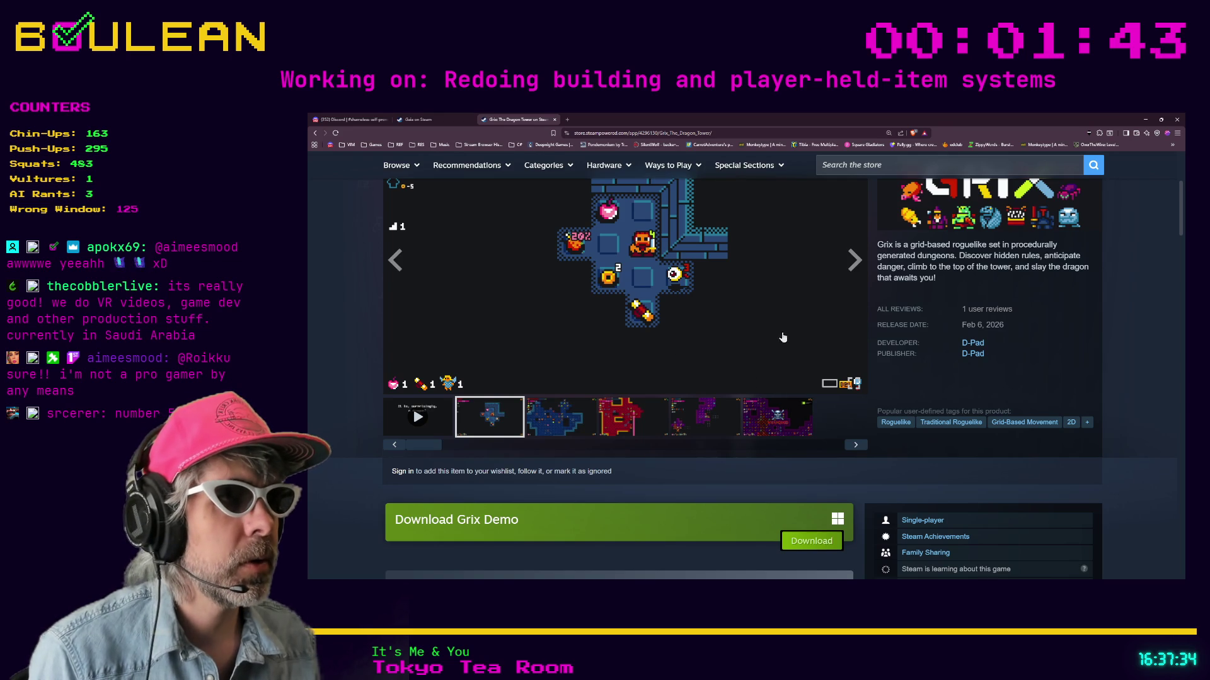
key("ctrl+plus")
key("ctrl+plus")
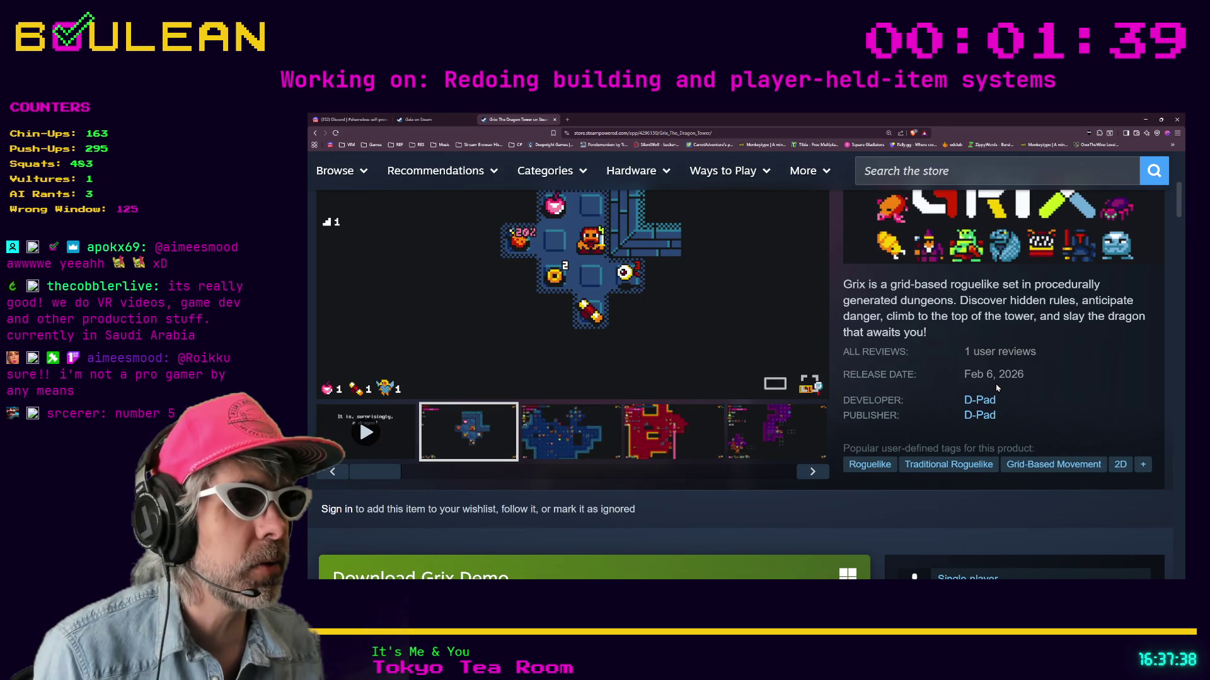
key("ctrl+minus")
key("ctrl+minus")
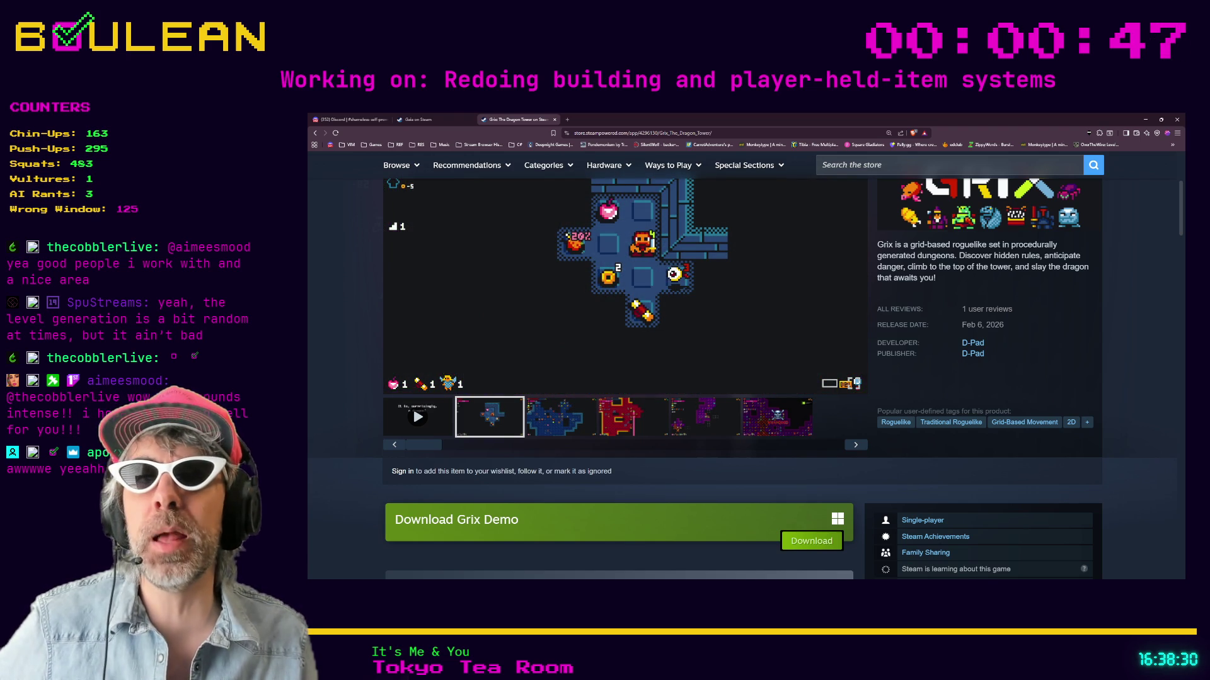
left_click(606, 133)
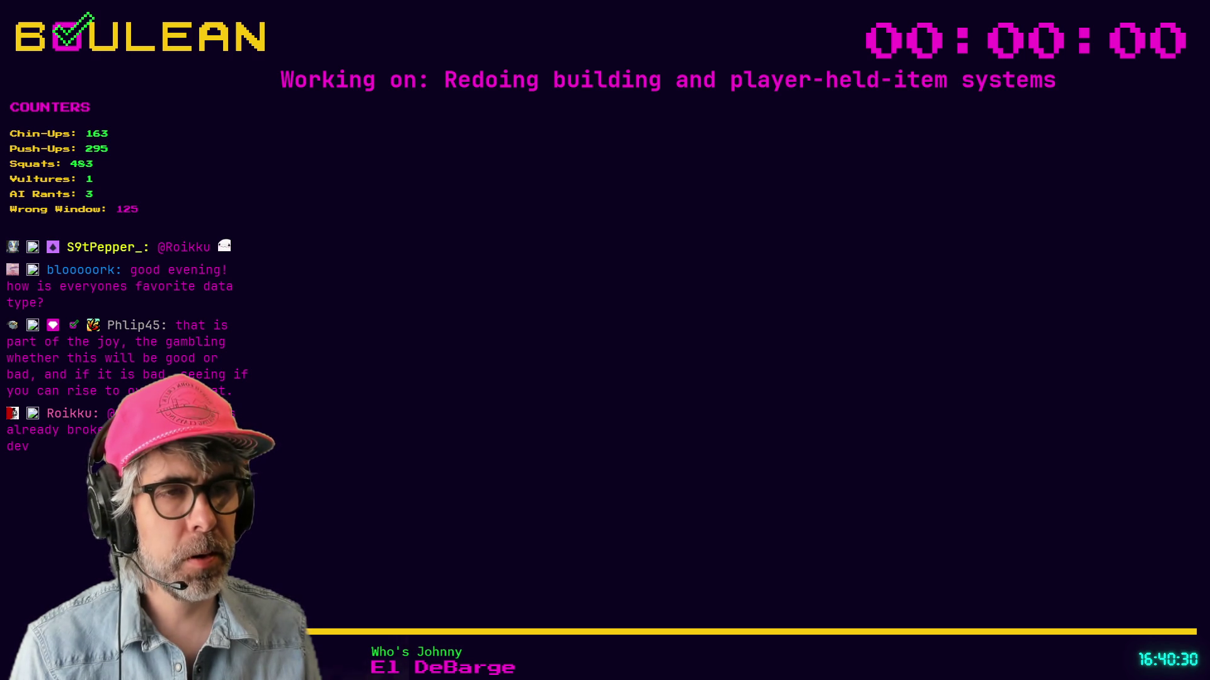
Step: Leave player.gd at line 372 and switch to the Brave window with the recital video
left_click(754, 351)
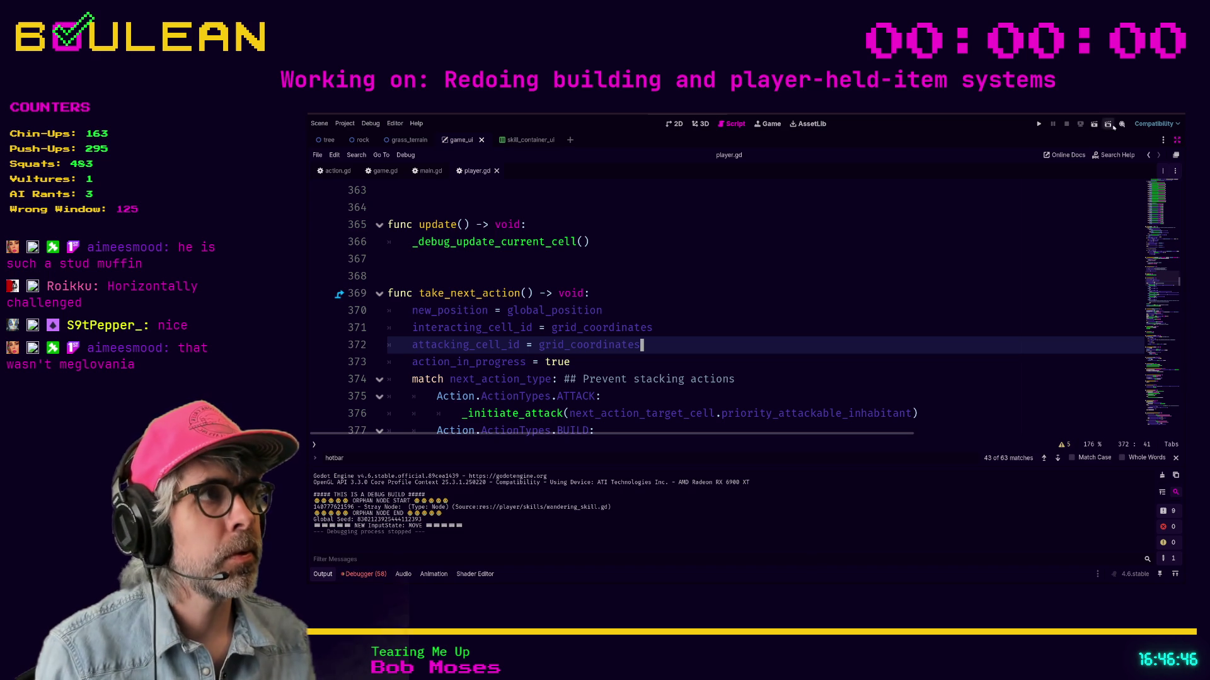
key("alt+Tab")
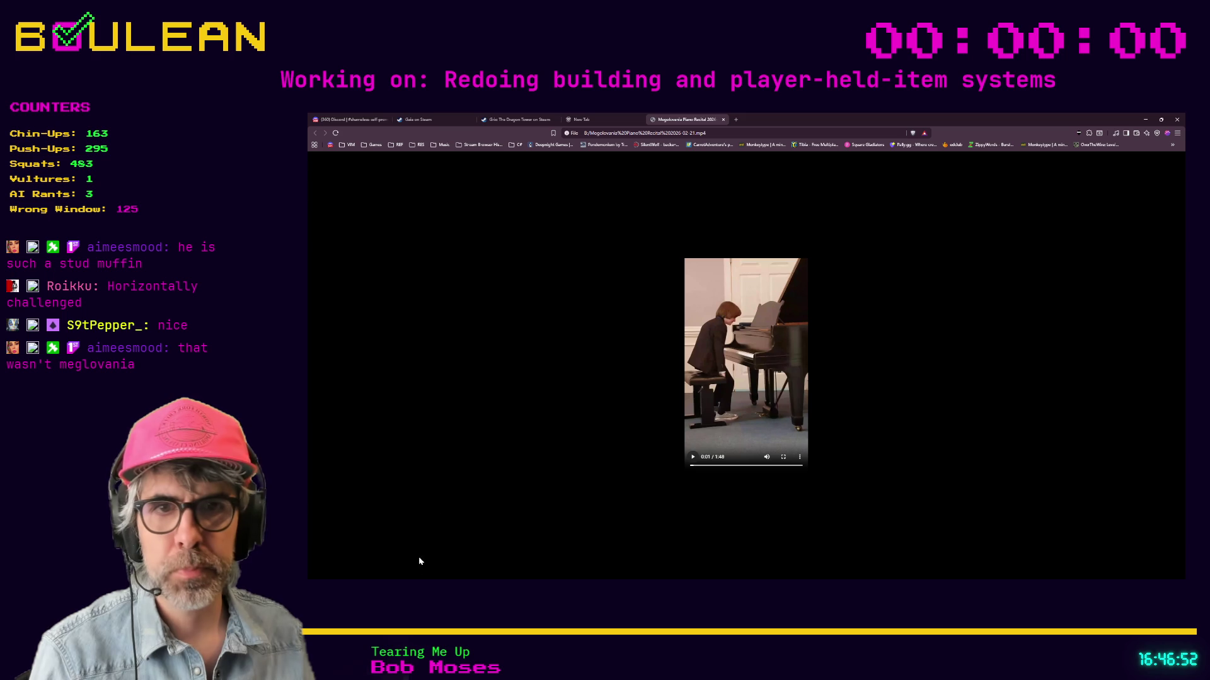
left_click(426, 524)
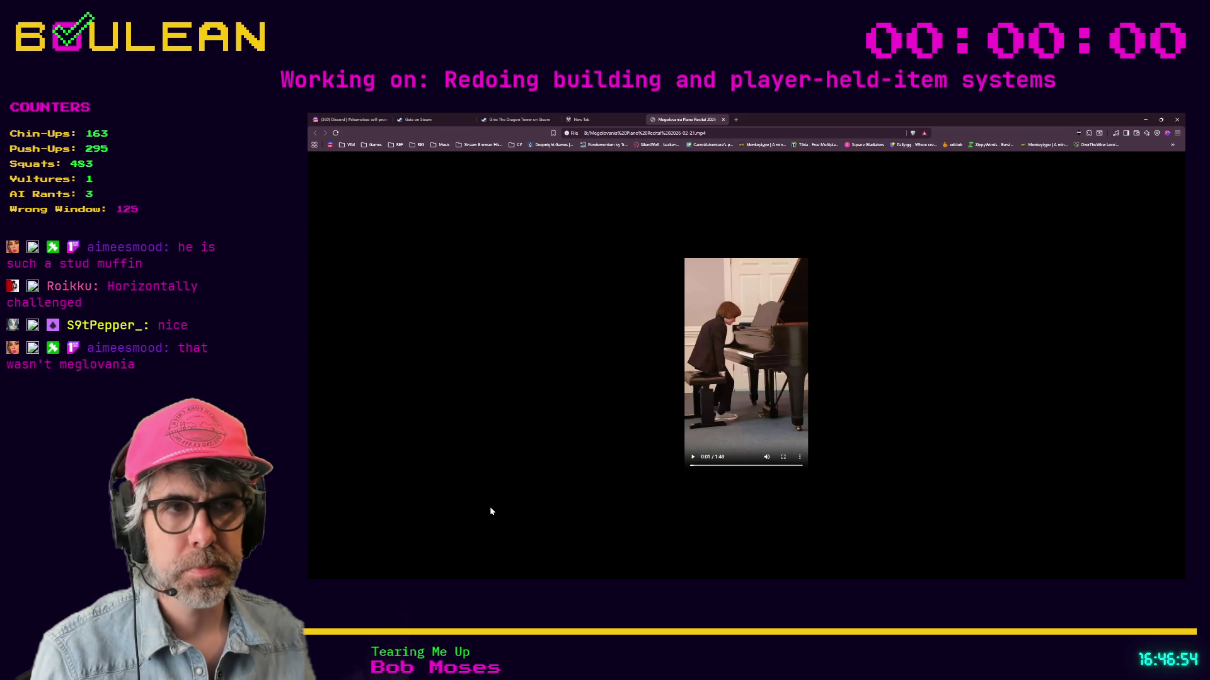
Step: Seek the piano recital video back to 0:00 of 1:48 and enter fullscreen
left_click(692, 467)
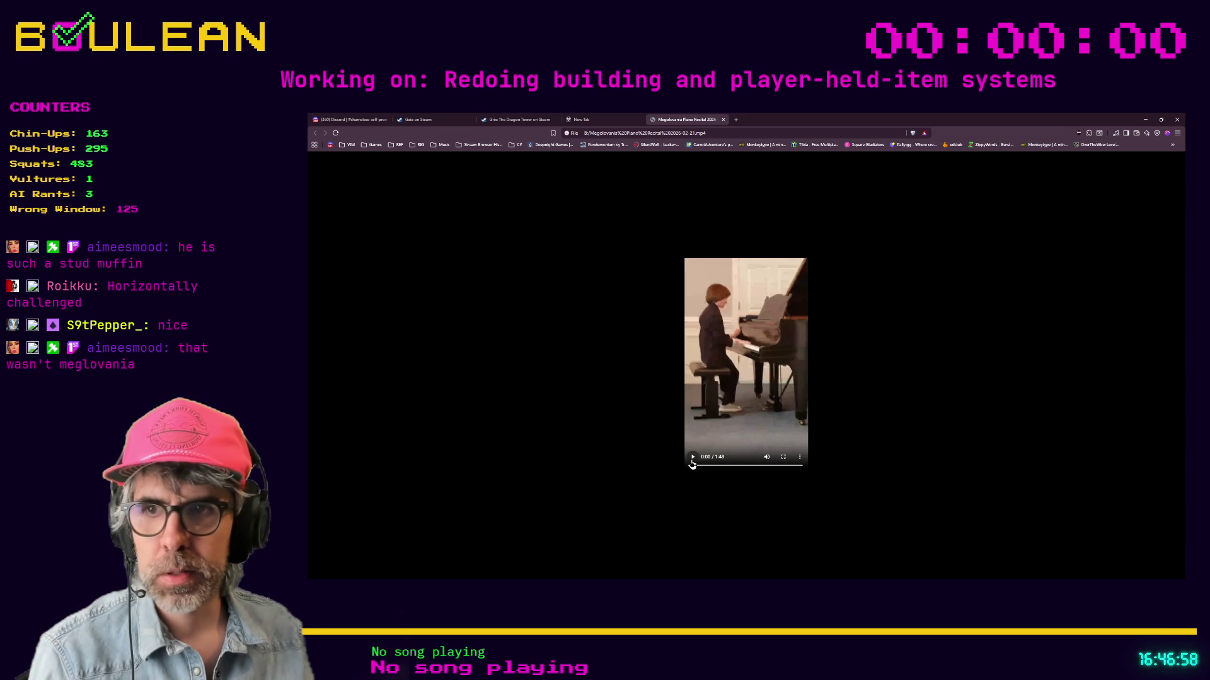
left_click(783, 463)
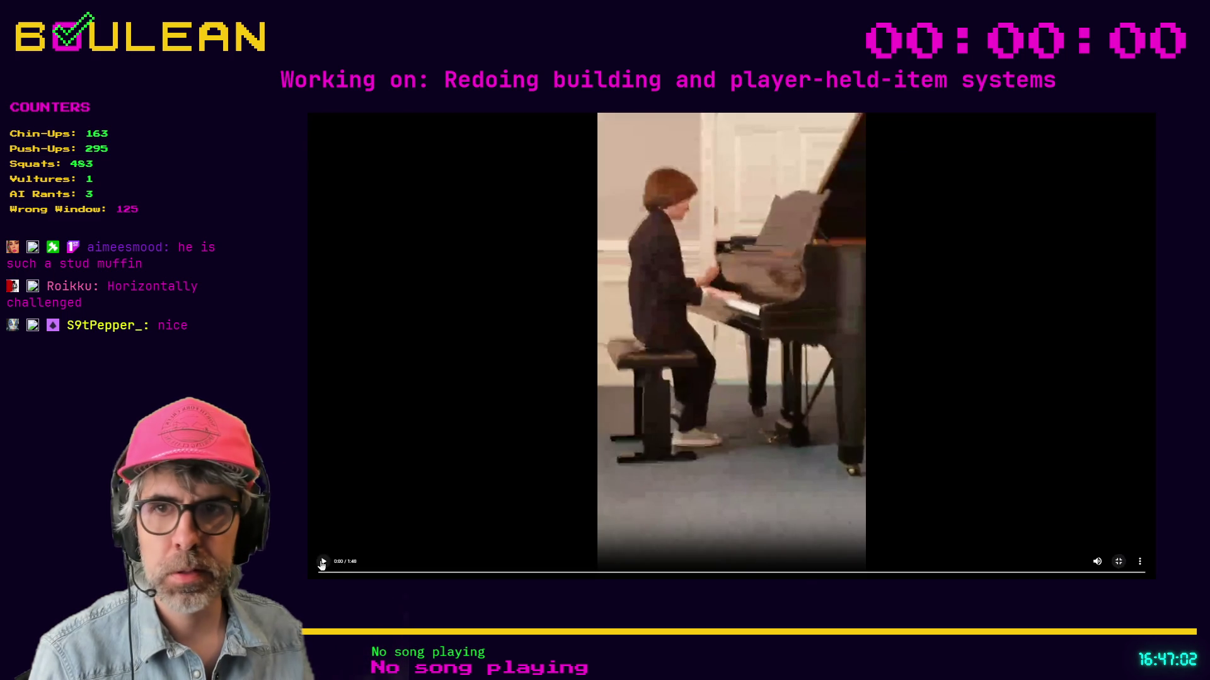
Step: Play the fullscreen recital video through to 1:48, then exit fullscreen
left_click(323, 562)
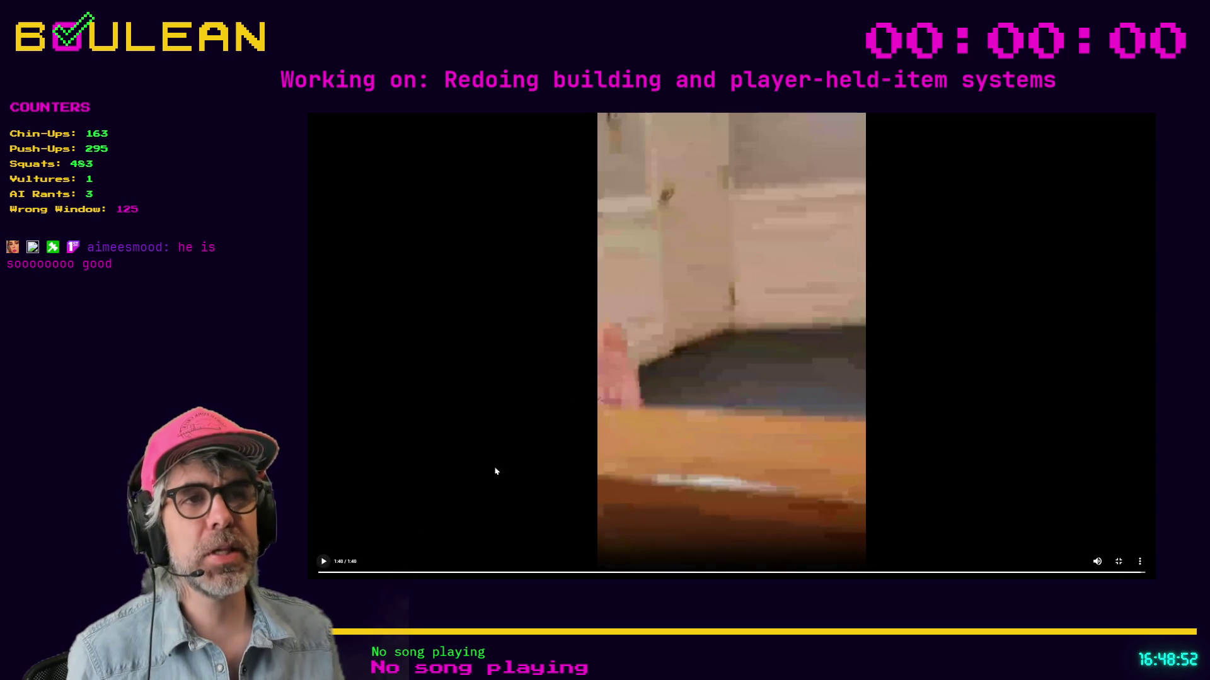
key("Escape")
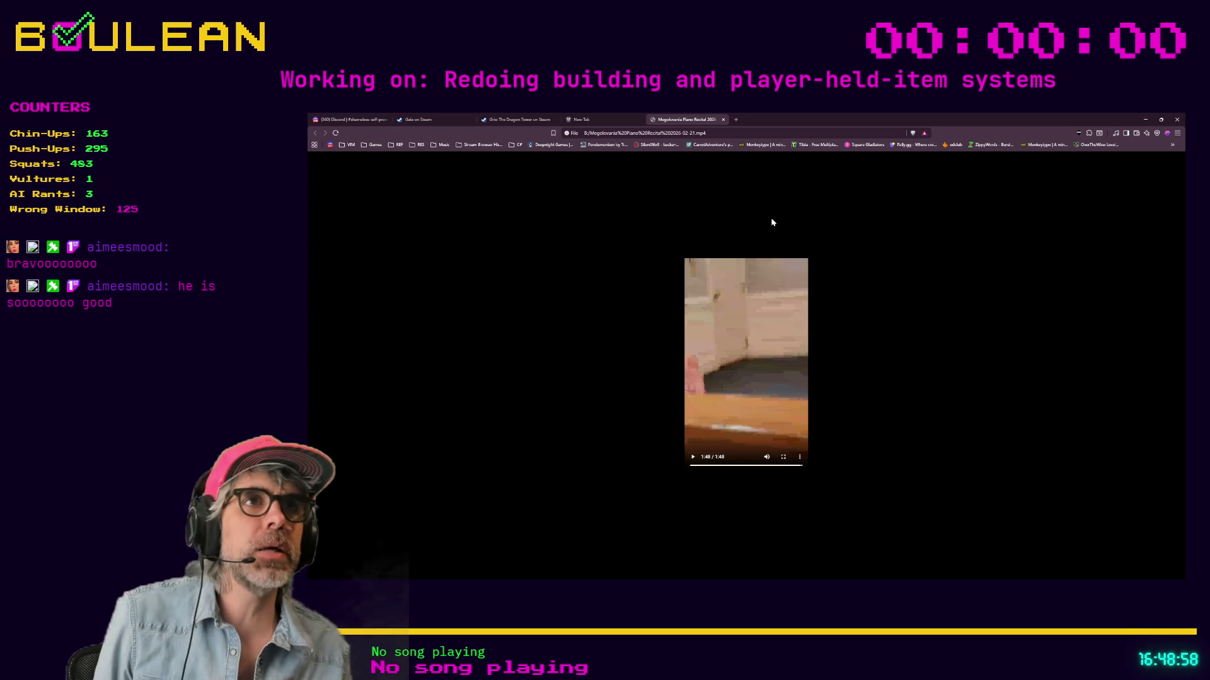
Step: Open a fresh New Tab page in Brave, then minimize the browser window
left_click(736, 120)
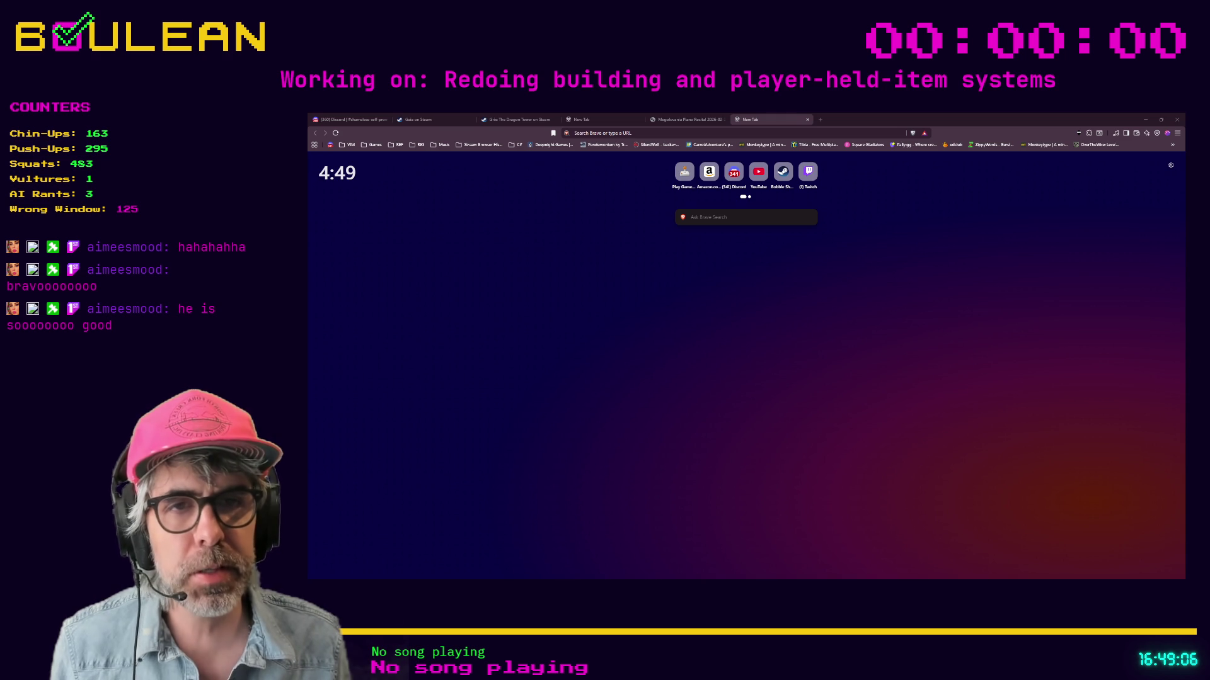
left_click(366, 419)
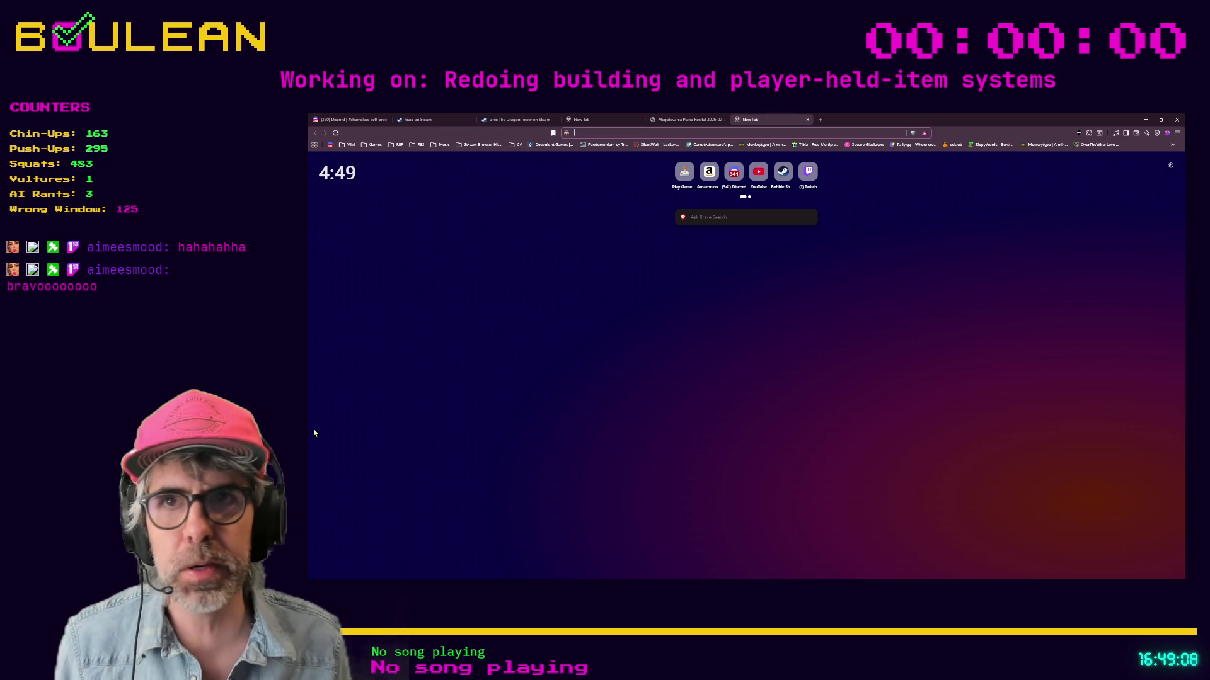
left_click(1146, 119)
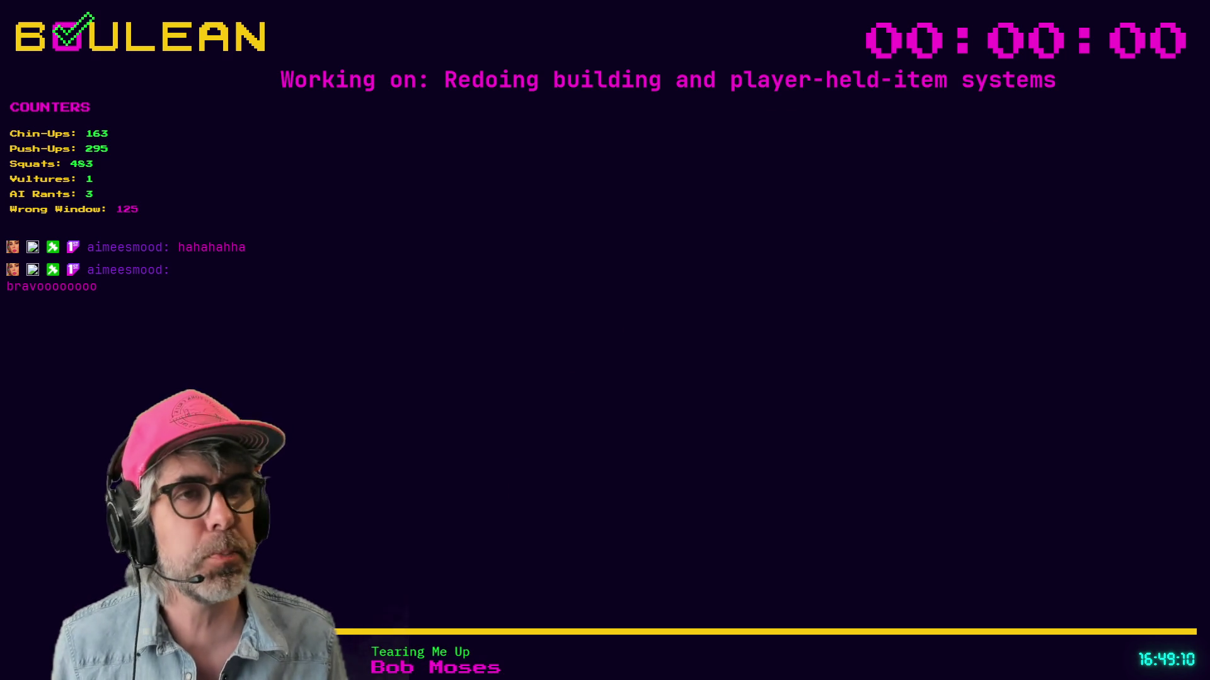
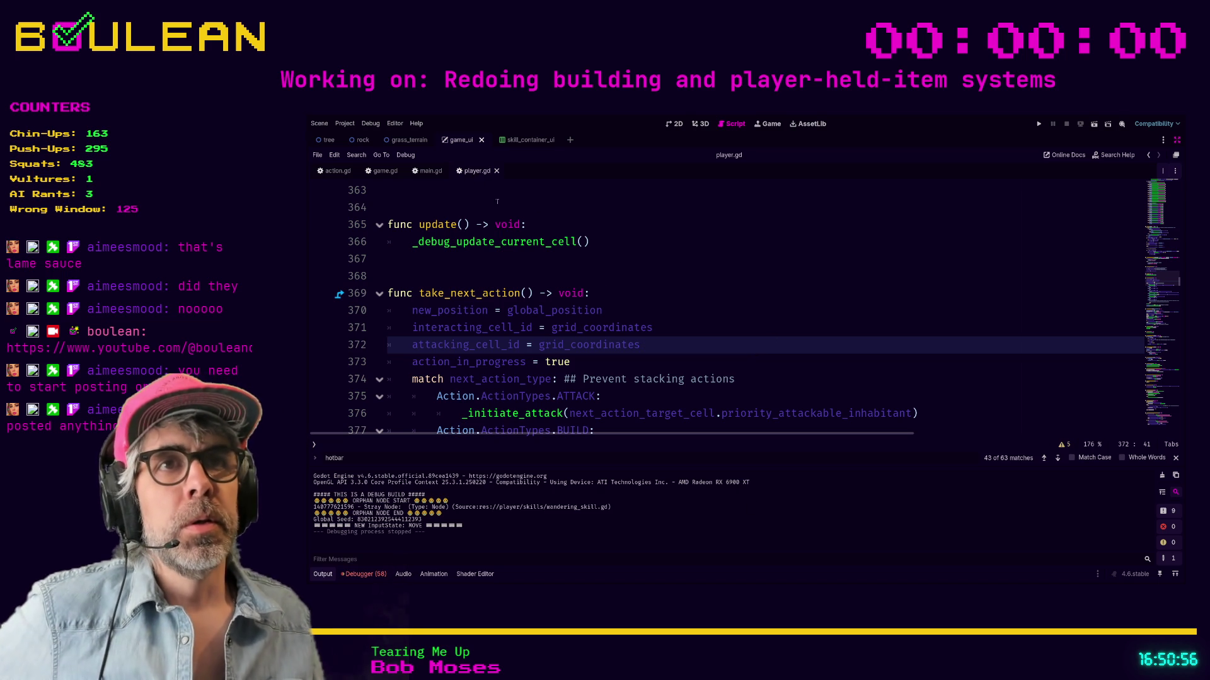
Step: Scroll through player.gd, then switch to game.gd to view the hotbar hotkey connections in _ready()
scroll(624, 327, "down", 1)
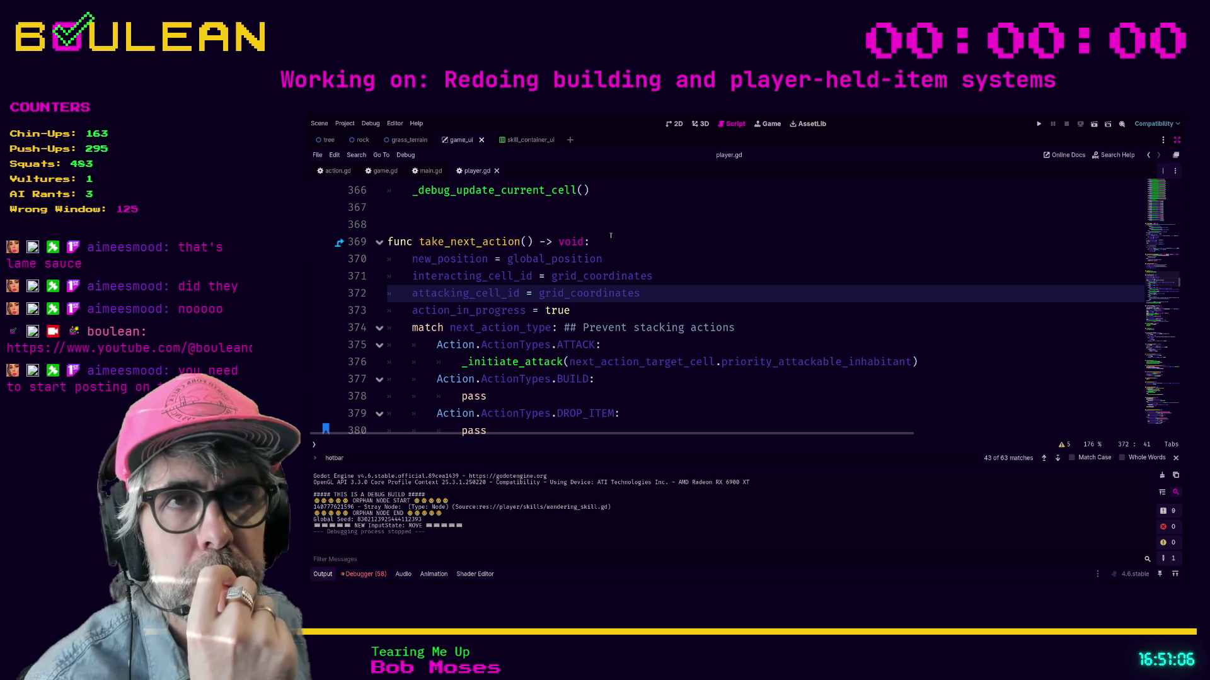
left_click(387, 172)
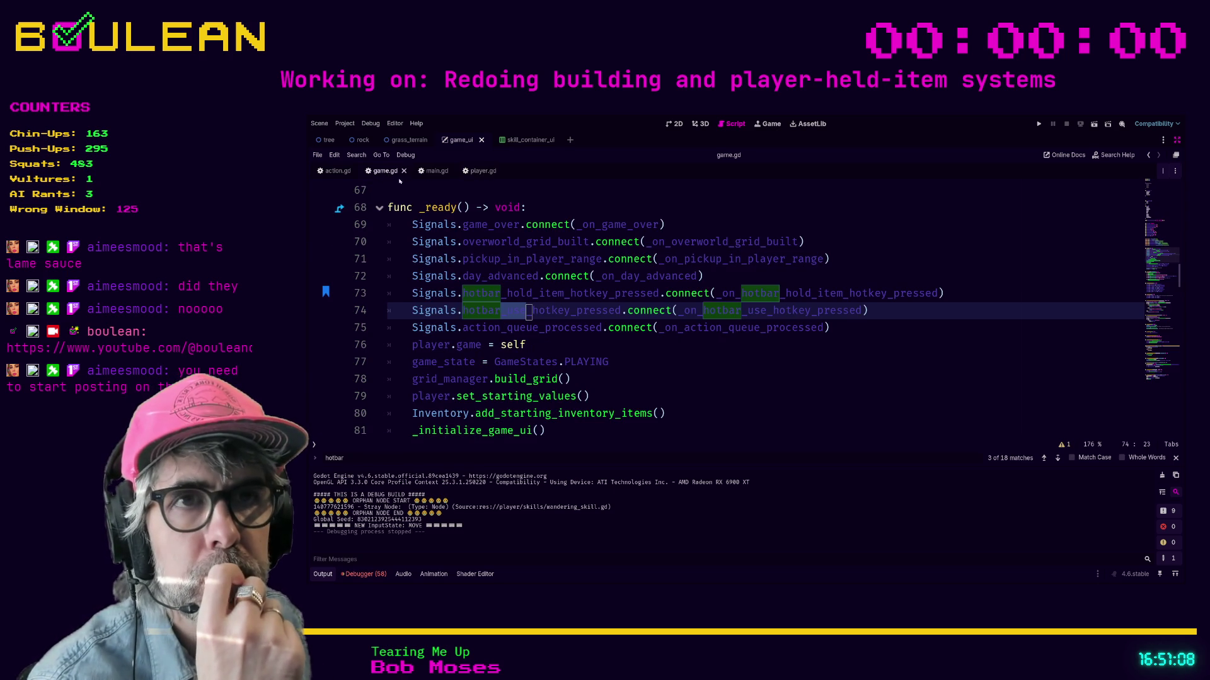
Step: Review the hotbar use and hold-item hotkey handler definitions in game.gd
left_click(749, 310, "ctrl")
scroll(676, 331, "up", 5)
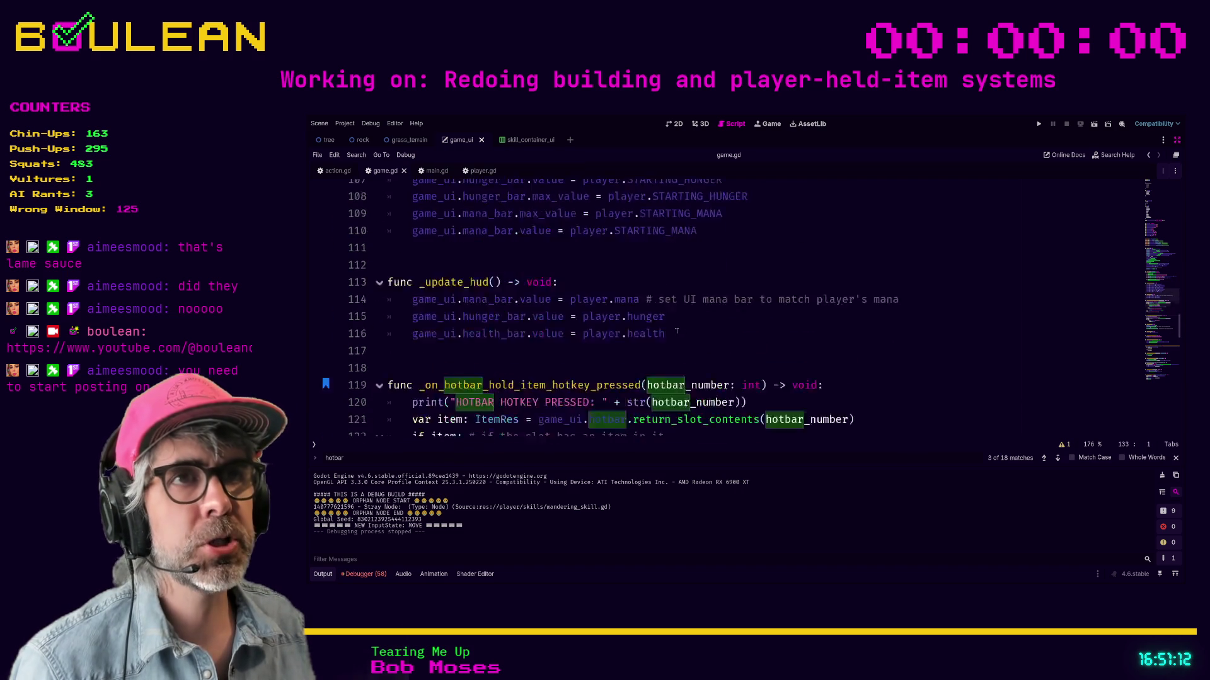
scroll(763, 345, "down", 5)
scroll(762, 345, "down", 2)
scroll(762, 347, "up", 2)
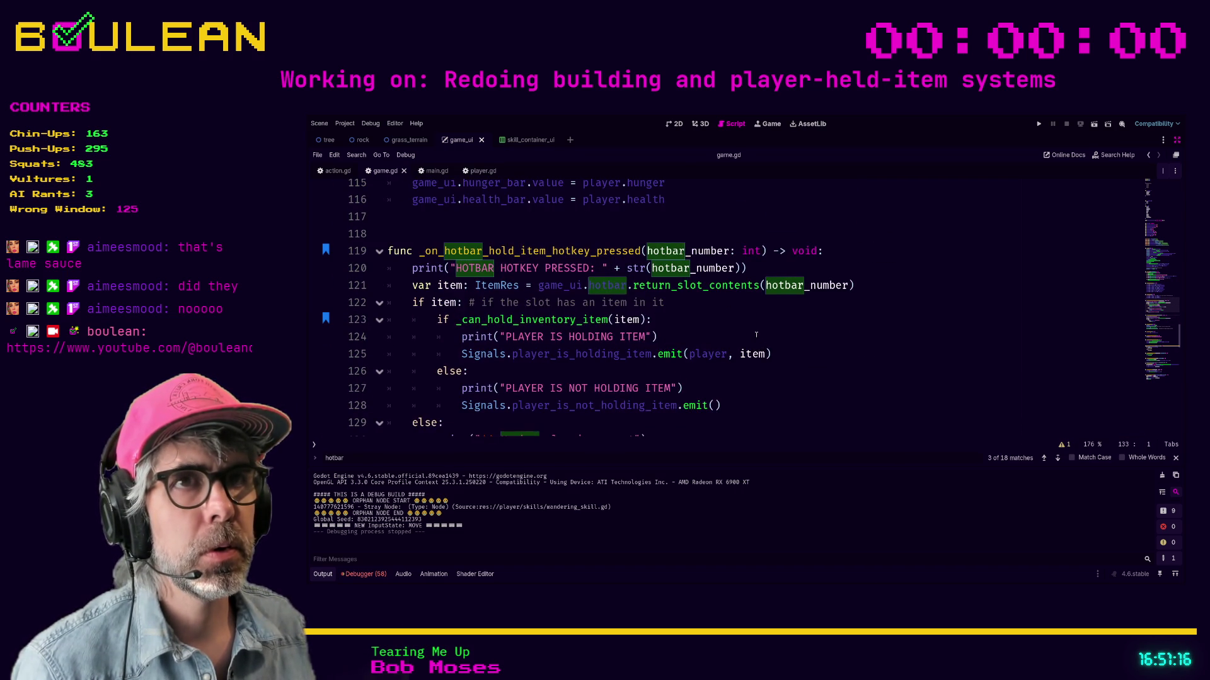
left_click(756, 335)
scroll(762, 337, "up", 10)
scroll(778, 340, "up", 8)
scroll(777, 341, "down", 2)
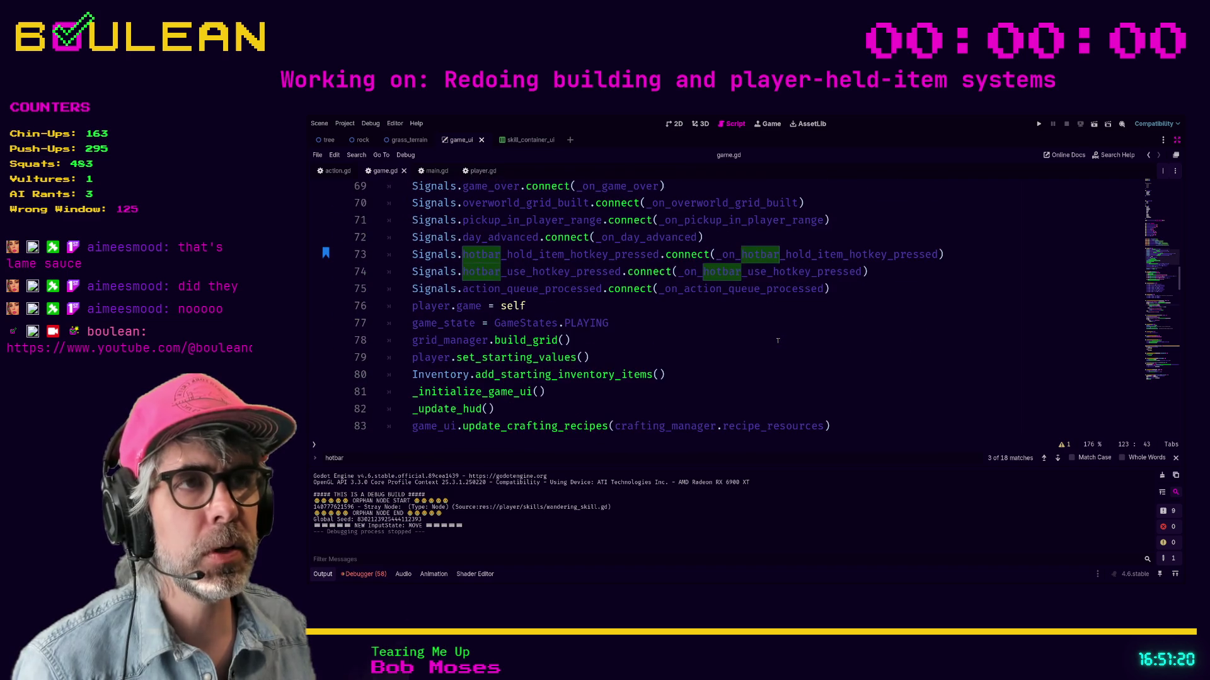
Step: Comment out both hotbar signal connect lines (73–74) with Ctrl+K and run the game
left_click(880, 276)
key("Up")
key("ctrl+k")
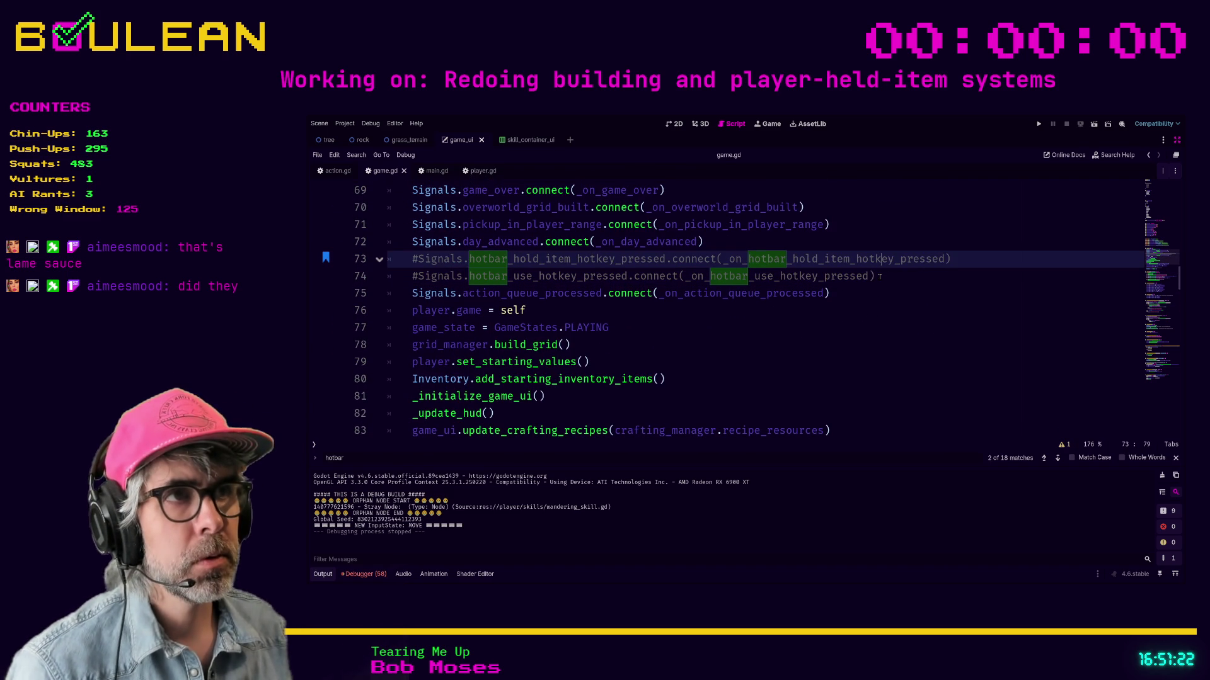
key("F5")
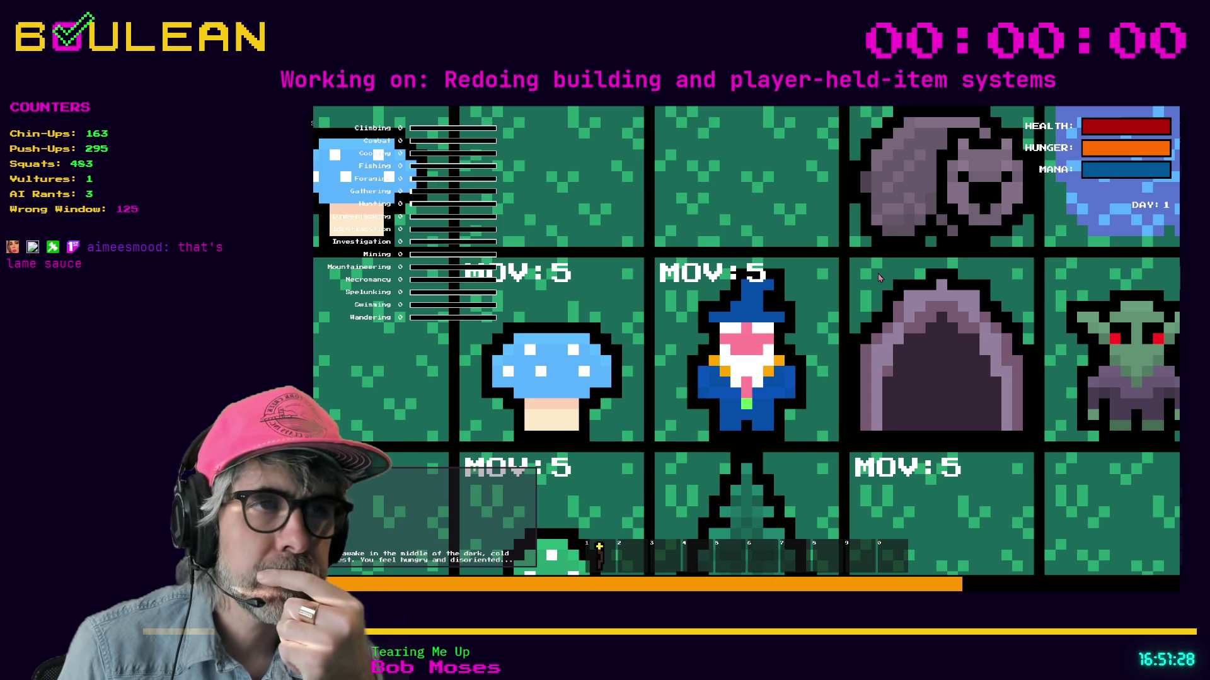
Step: Move the wizard to pick up the blue and green mushrooms
scroll(880, 278, "down", 3)
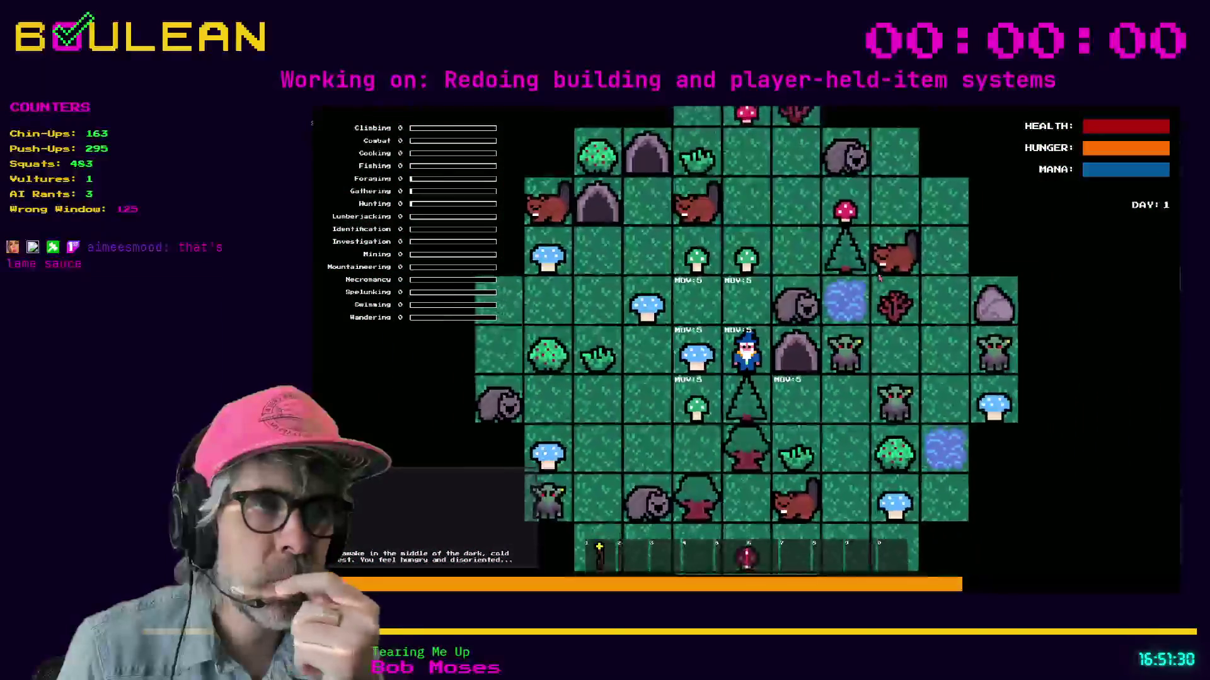
key("Left")
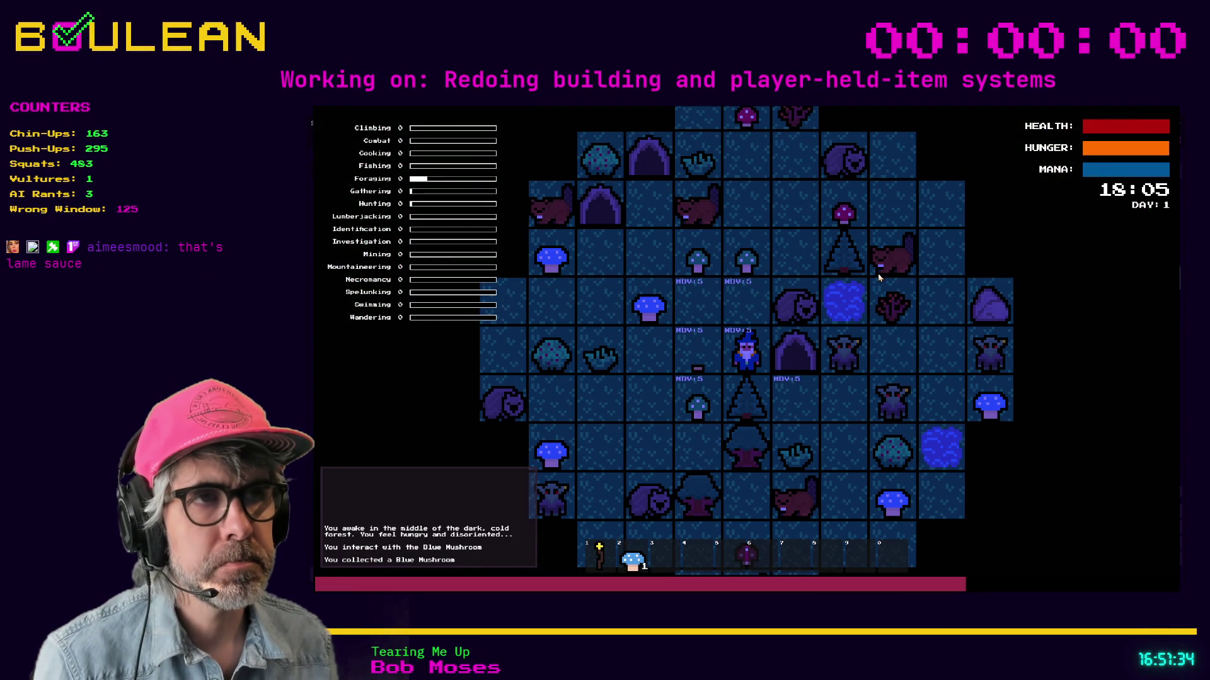
key("Up")
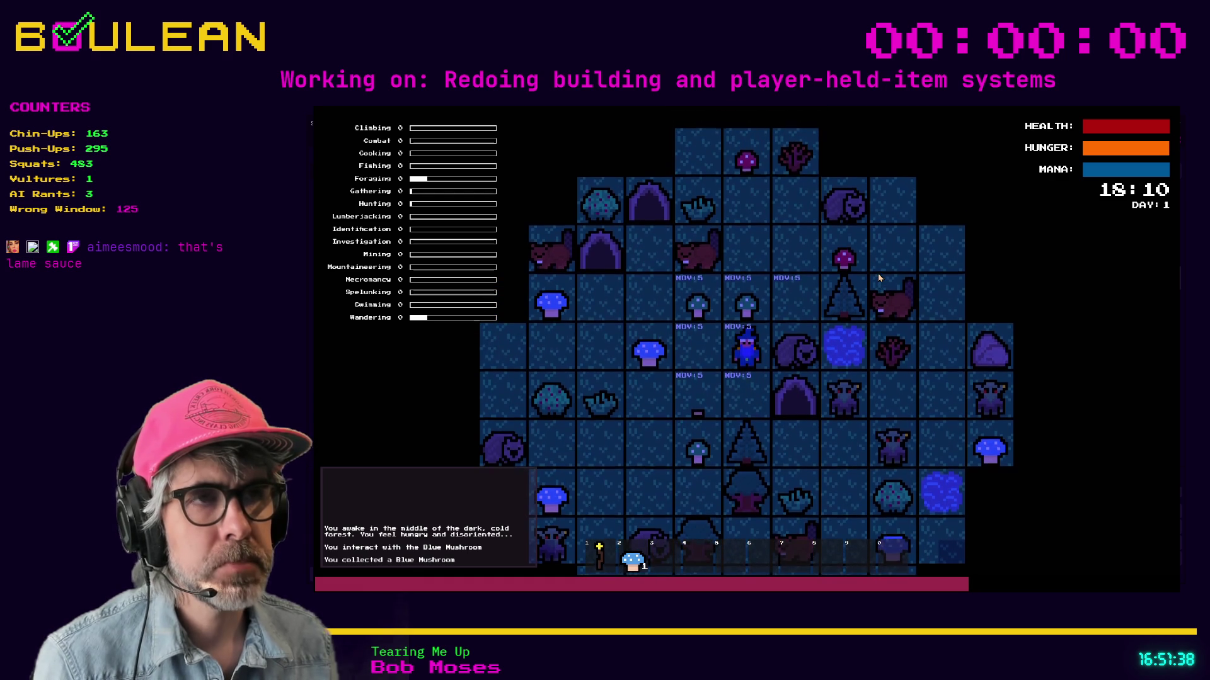
key("Up")
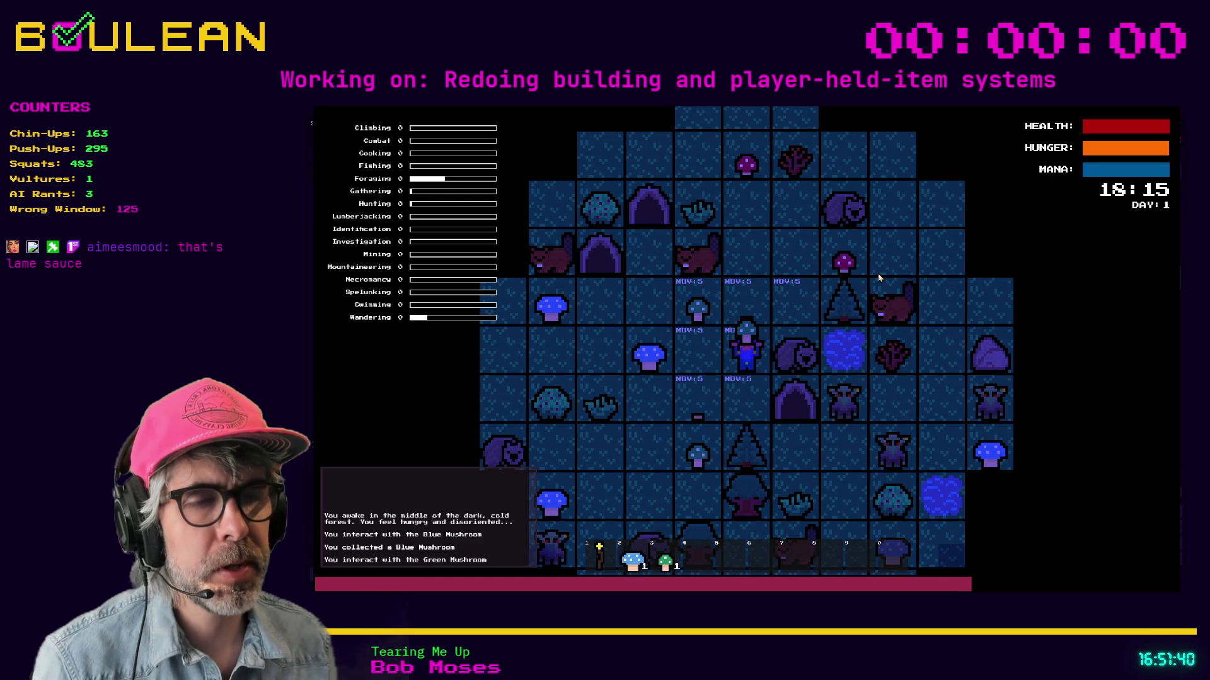
Step: Craft a Camp Fire from the crafting recipes, then stop the game with F8
key("c")
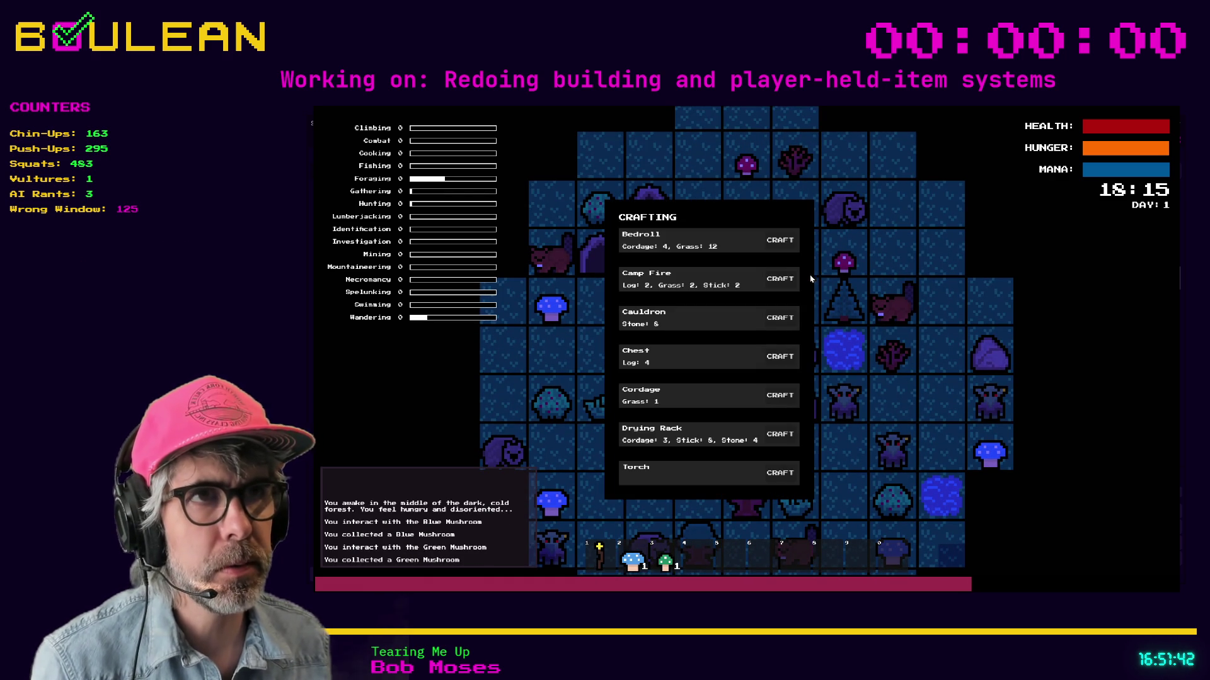
left_click(781, 281)
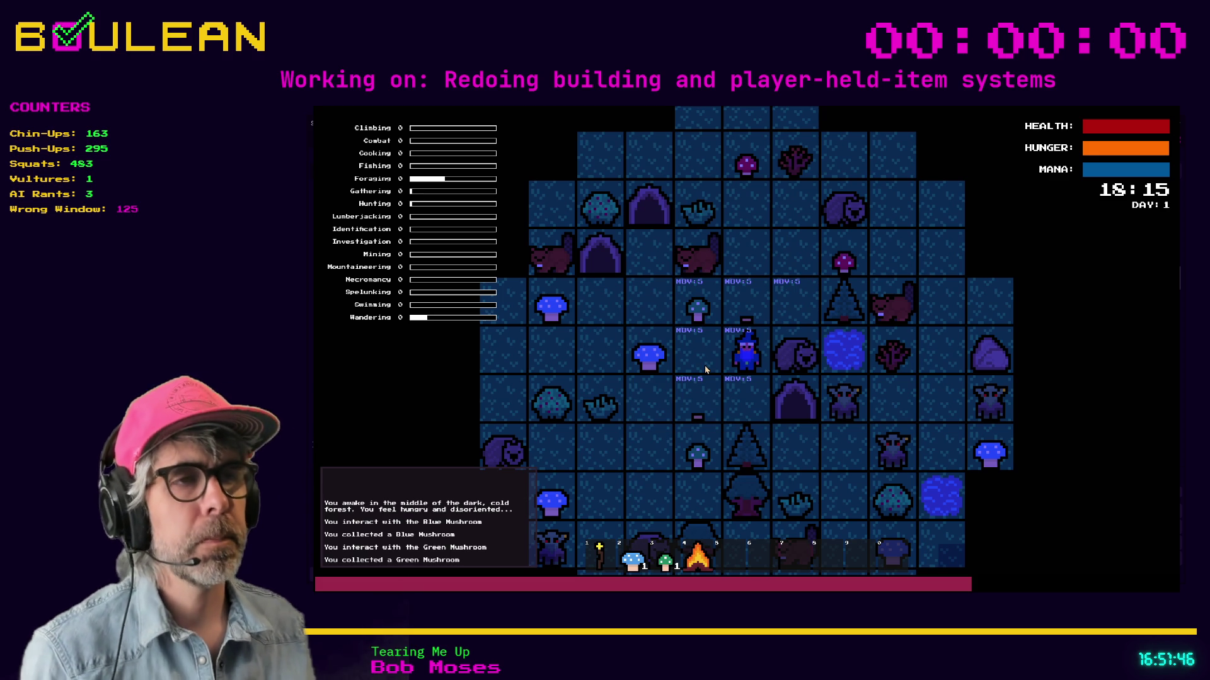
key("F8")
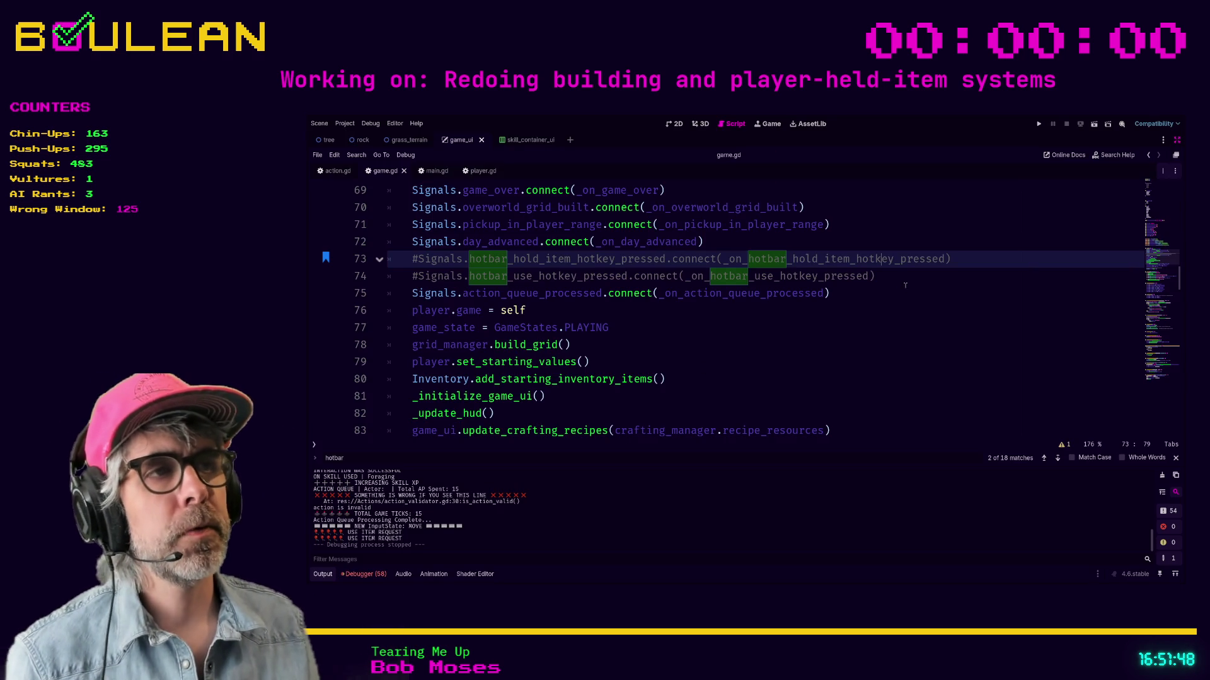
Step: Uncomment the hotbar use and hold-item signal connections on lines 74 and 73
left_click(900, 278)
key("ctrl+k")
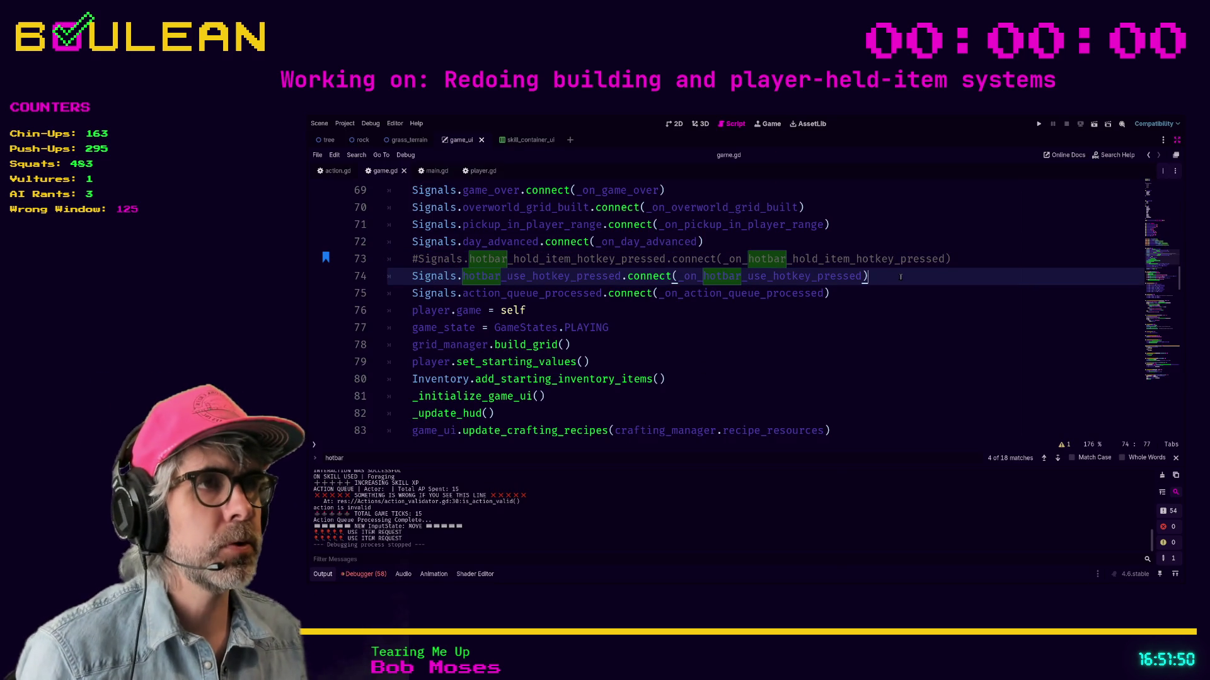
key("Up")
key("ctrl+k")
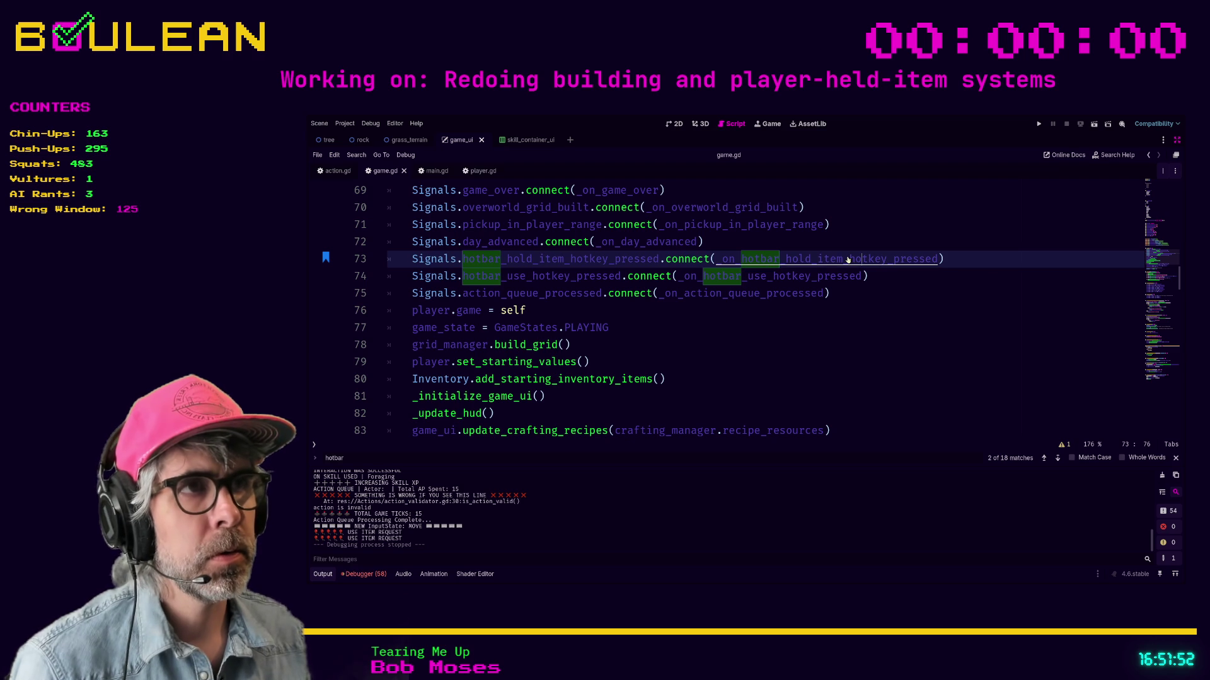
Step: Inspect _on_hotbar_hold_item_hotkey_pressed, then view the BUILD case of player.gd's take_next_action
left_click(848, 260, "ctrl")
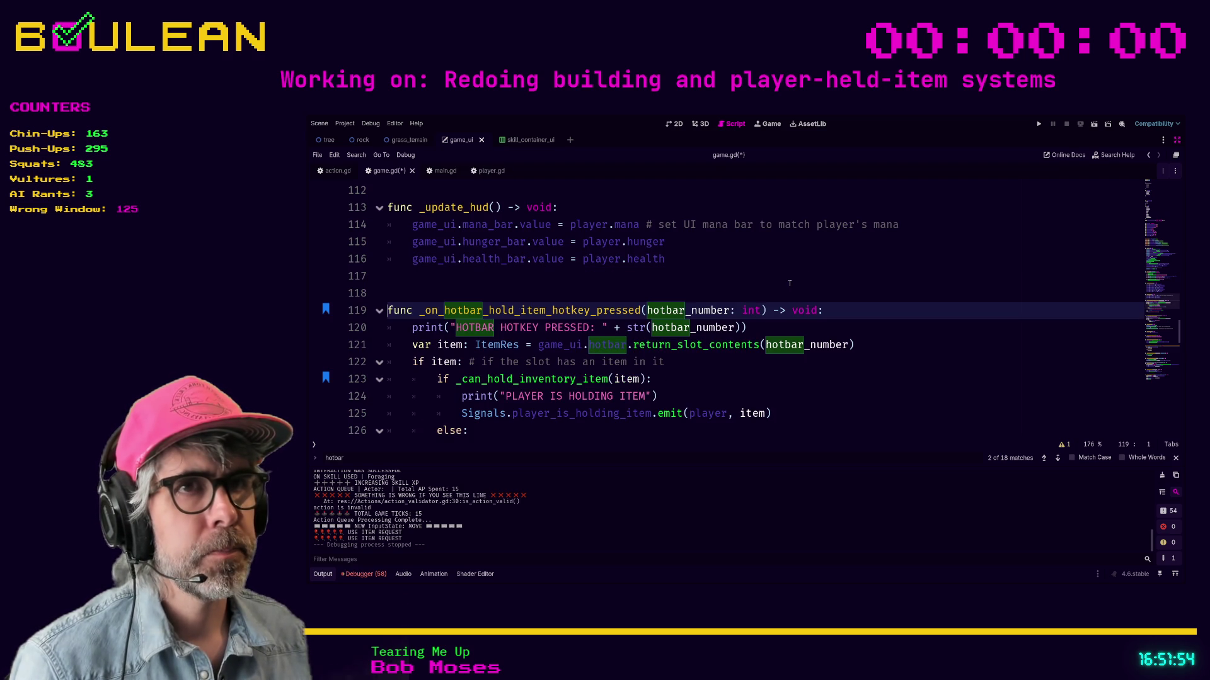
scroll(652, 374, "down", 1)
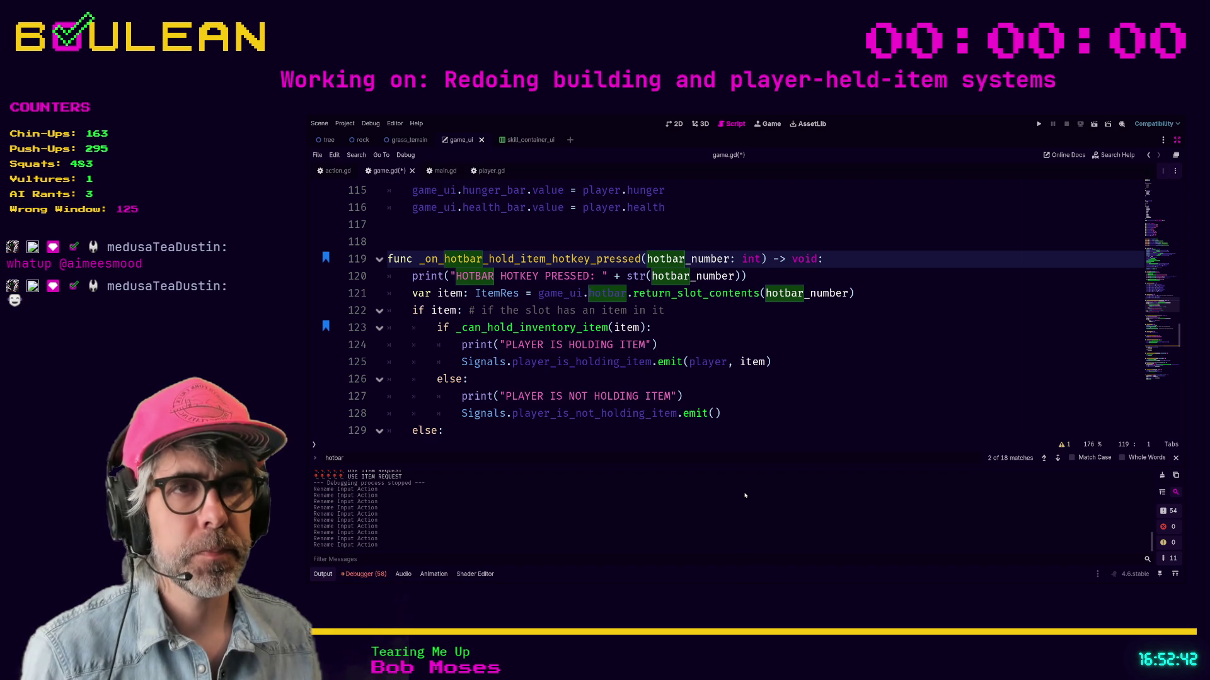
left_click(758, 398)
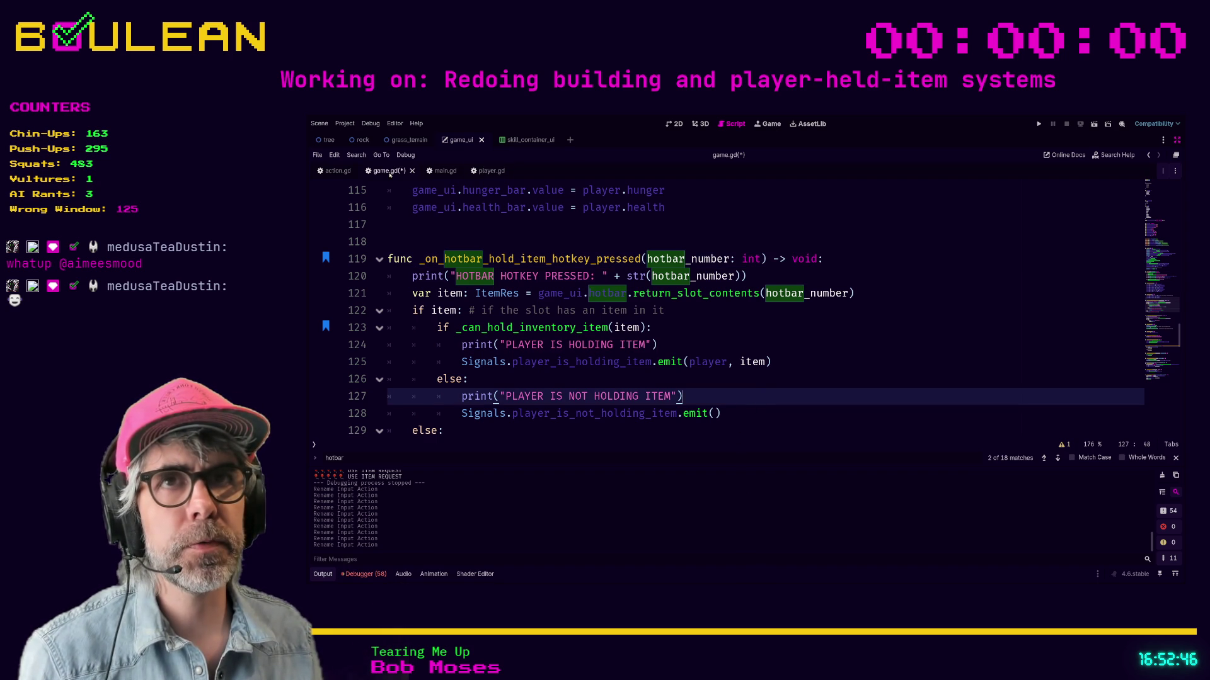
key("Up")
key("Up")
key("Up")
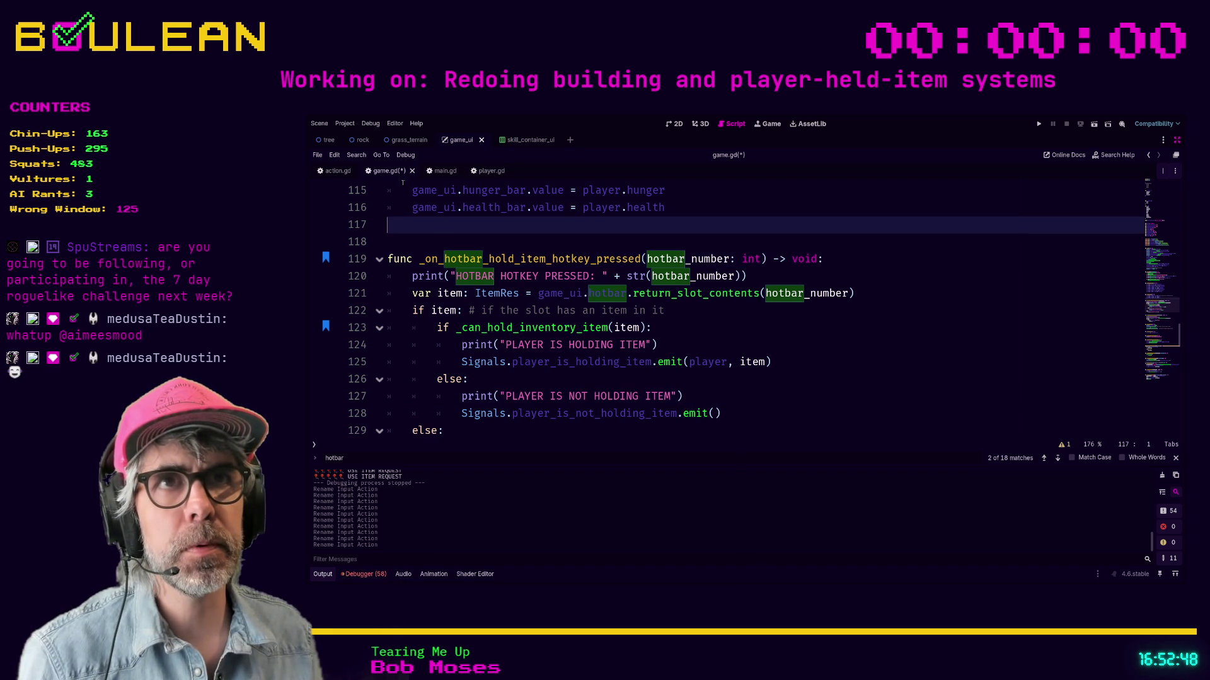
left_click(490, 171)
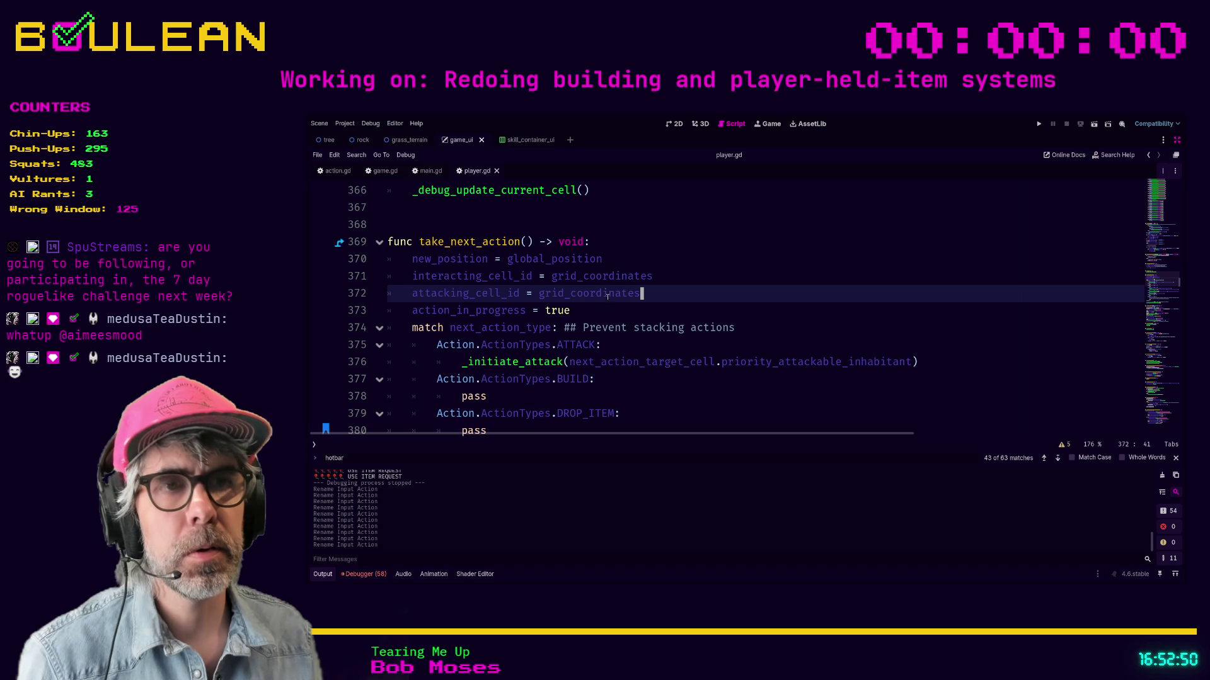
left_click(673, 378)
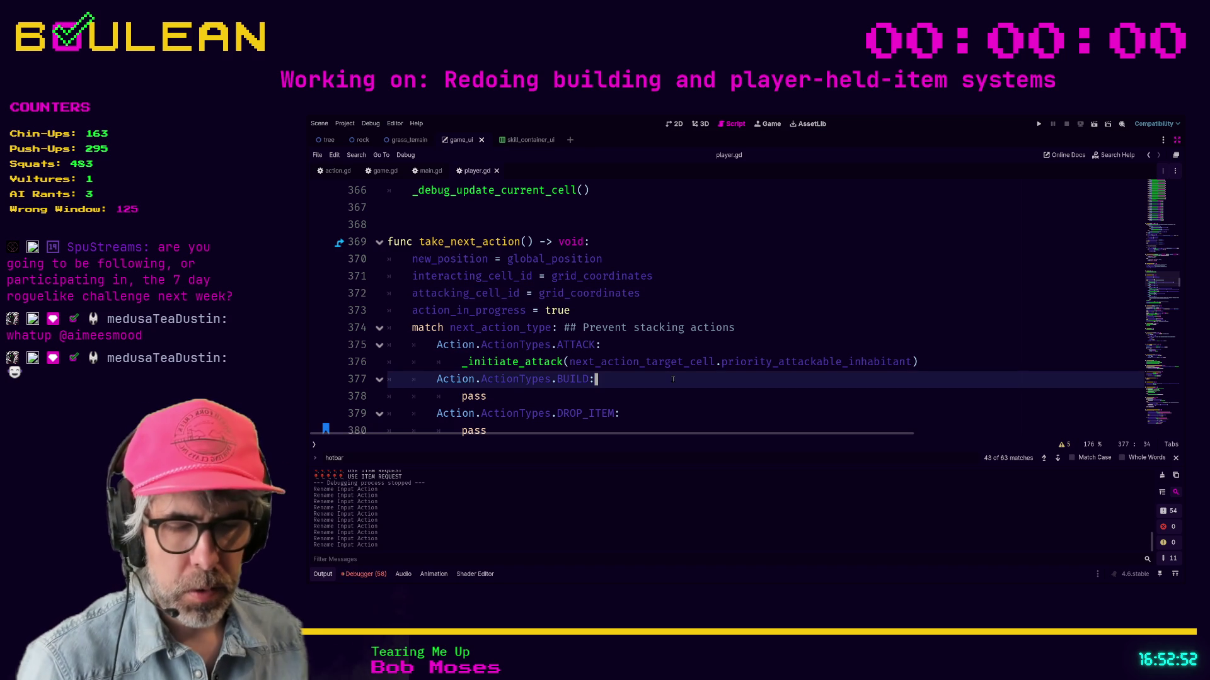
Step: Search for hotbar_use and multi-caret insert '_item' into the action names on lines 575–583
key("ctrl+f")
type("hotbar_")
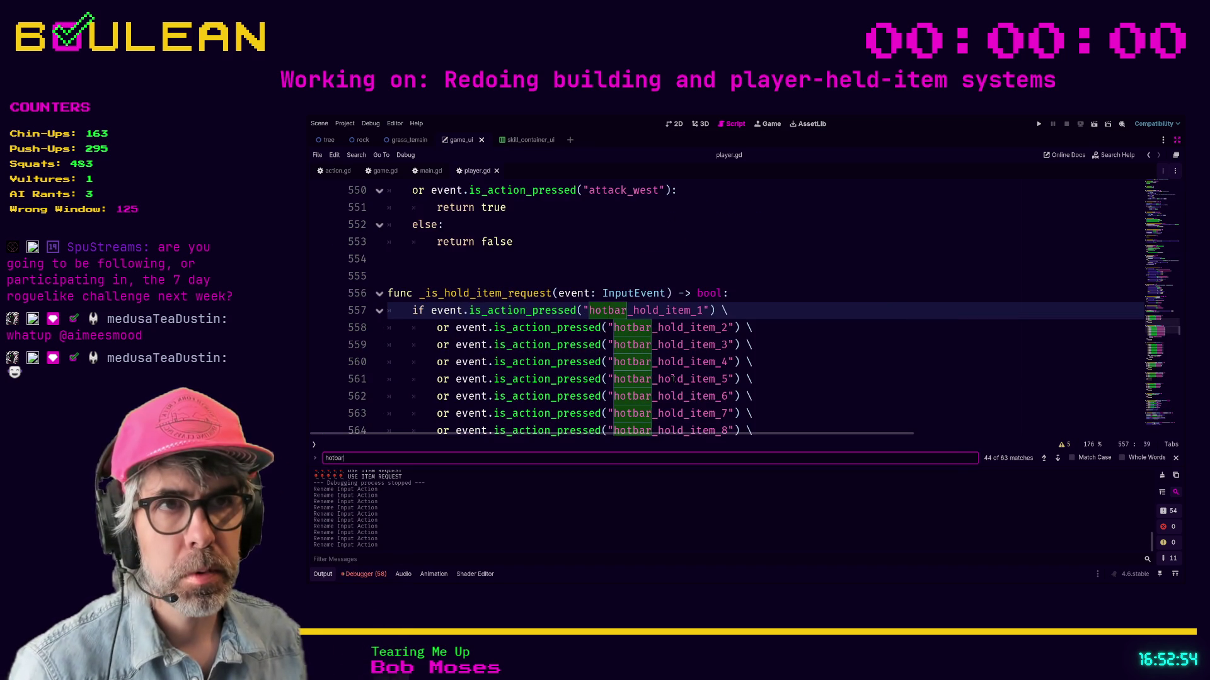
type("use")
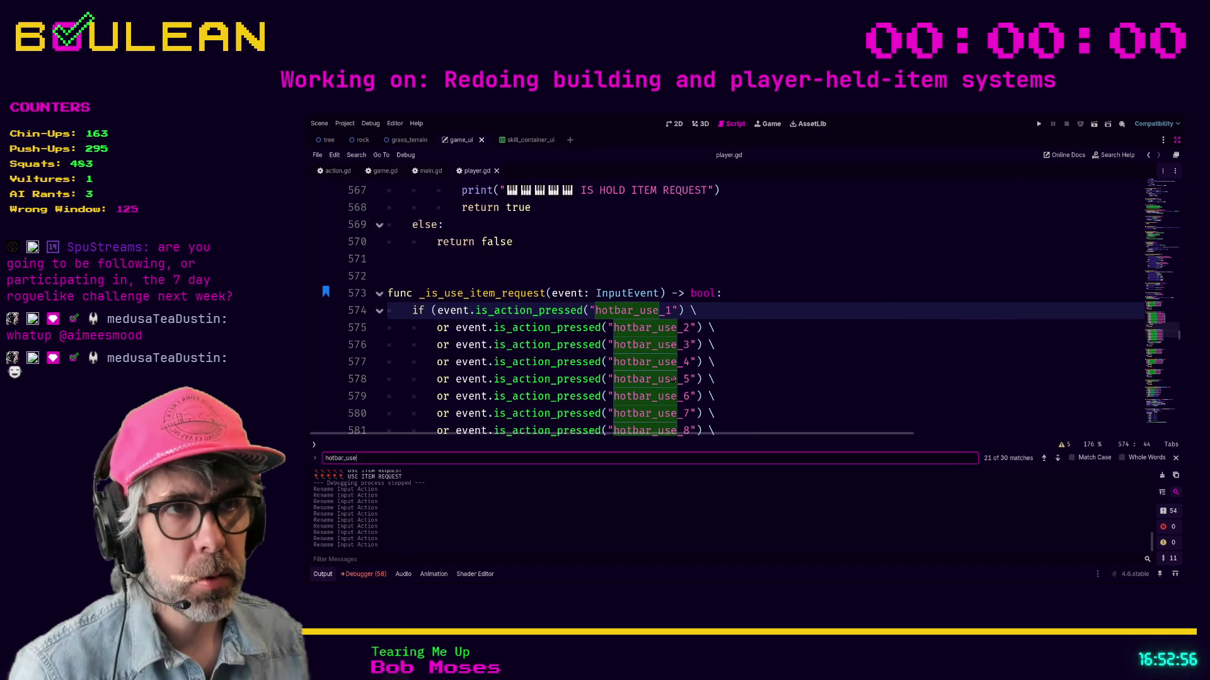
left_click(679, 329)
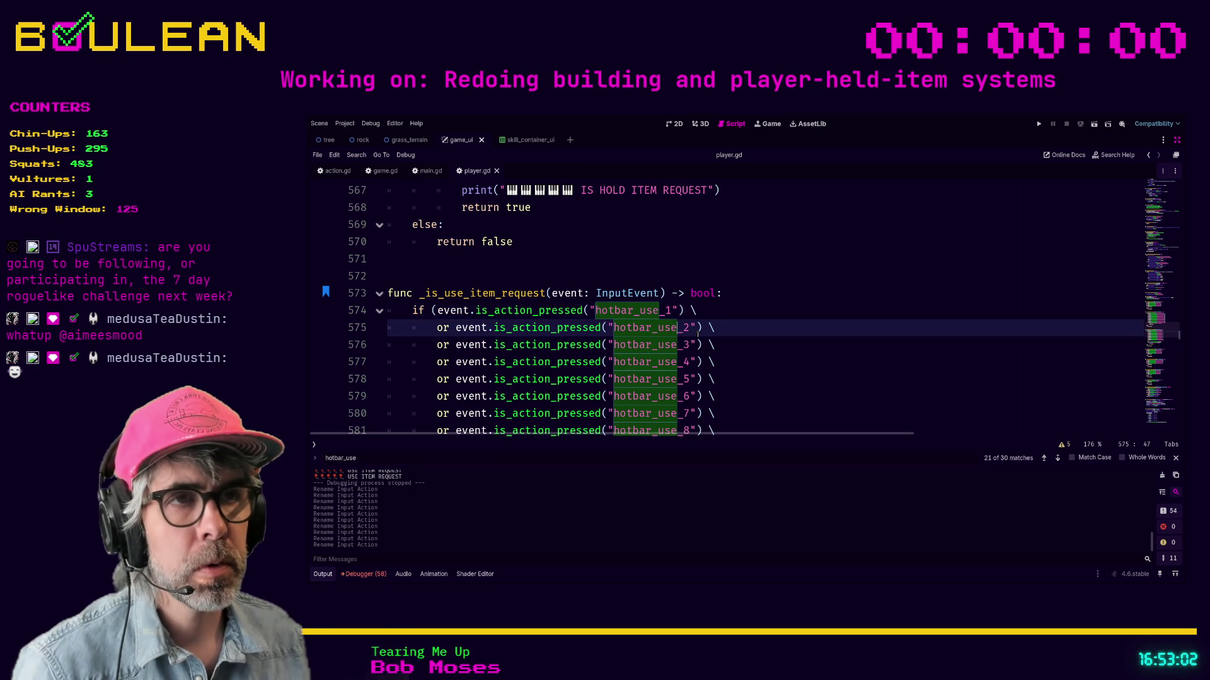
key("shift+Down")
key("shift+Down")
key("shift+Down")
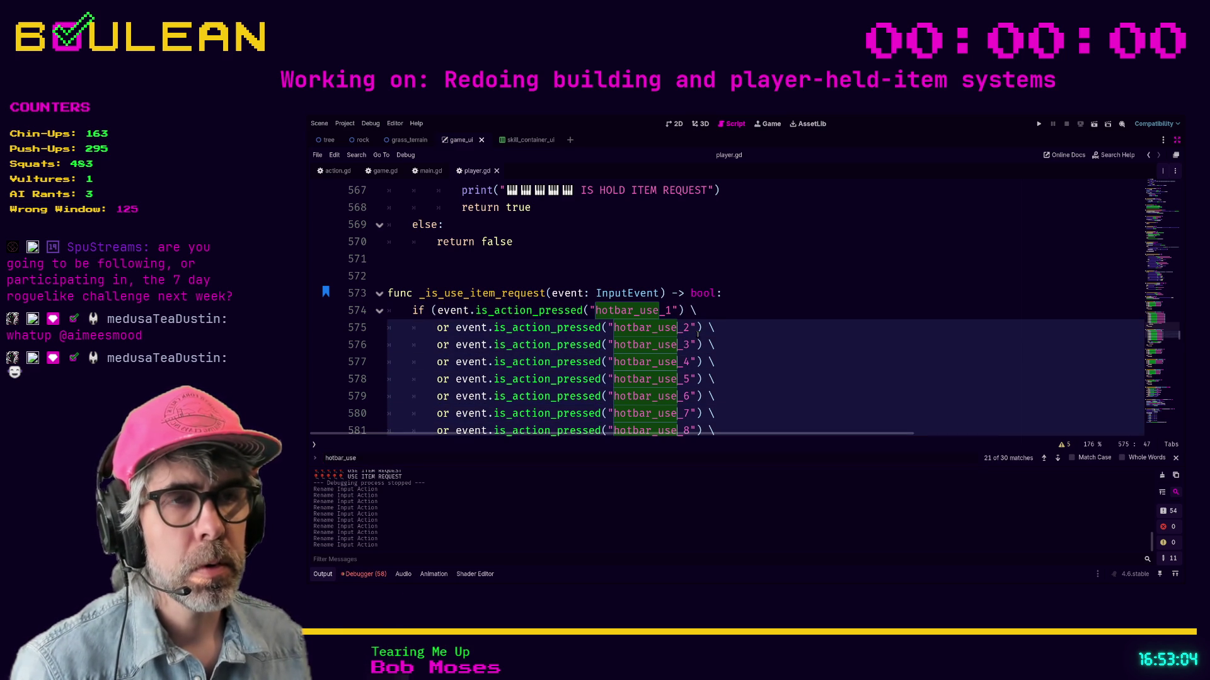
scroll(766, 284, "down", 2)
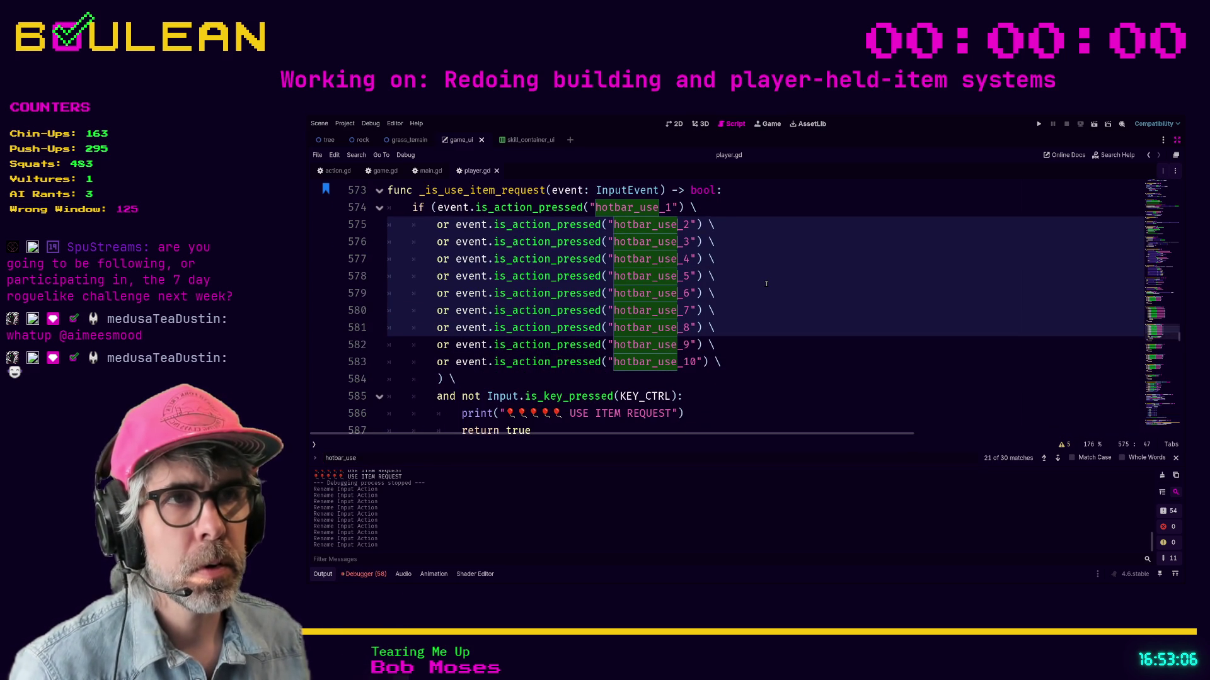
key("shift+Down")
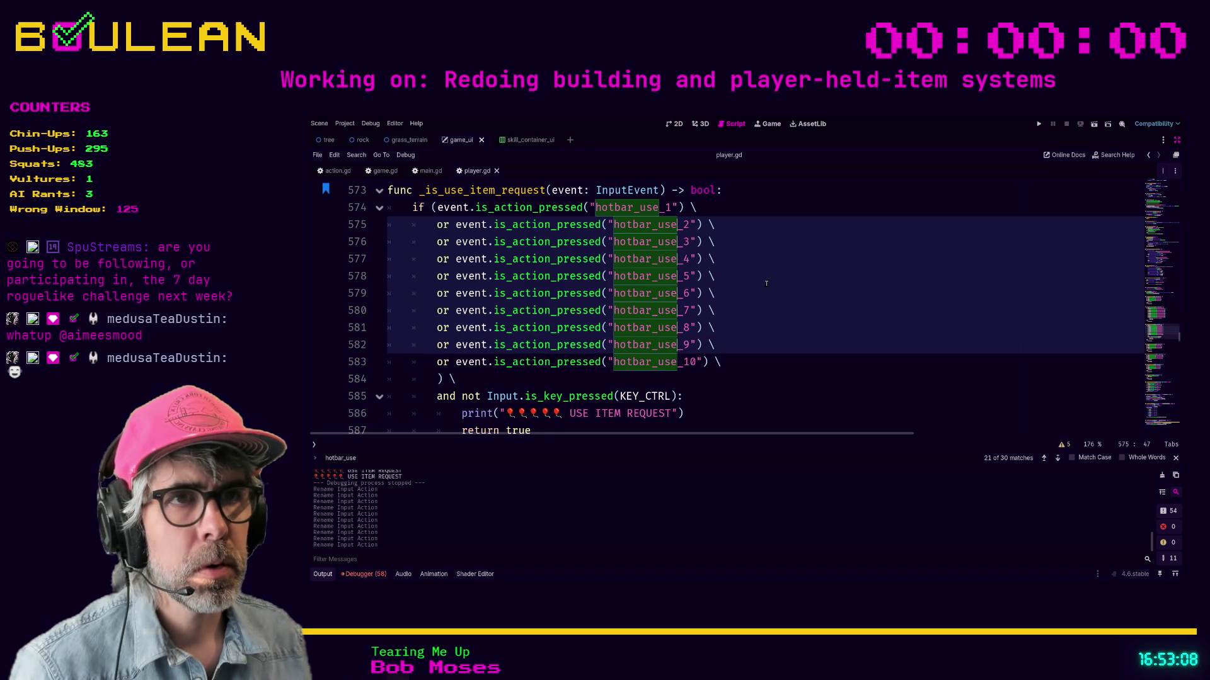
key("shift+alt+Down")
type("_")
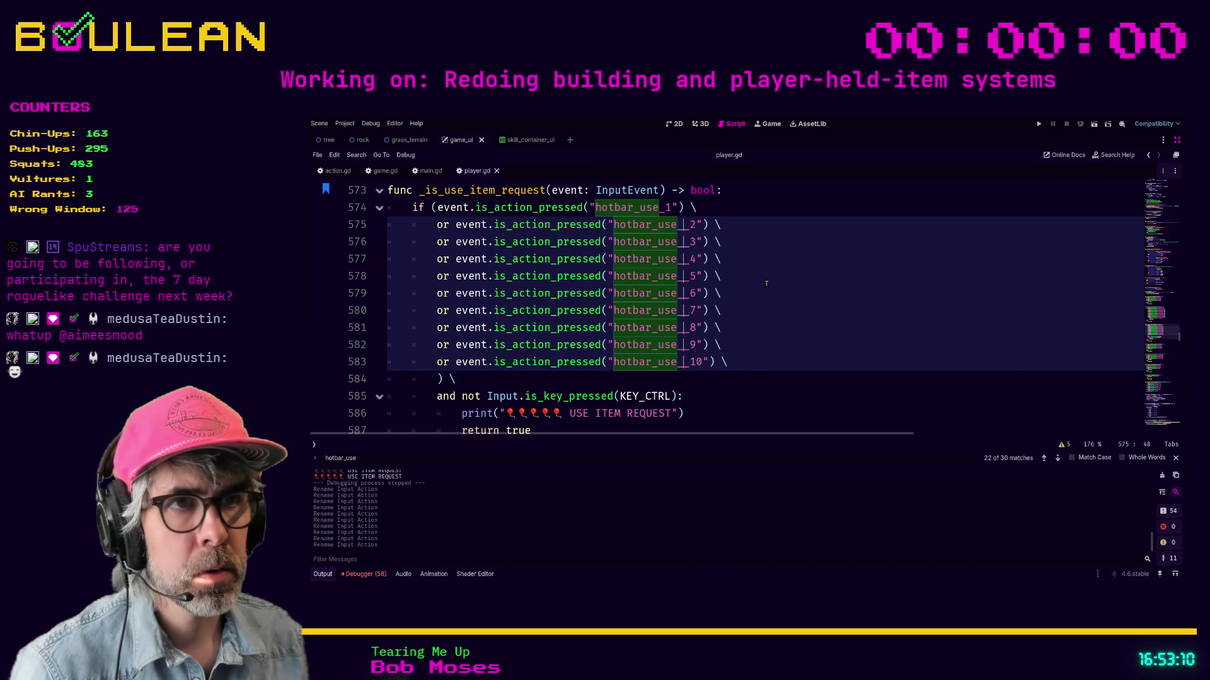
type("item_")
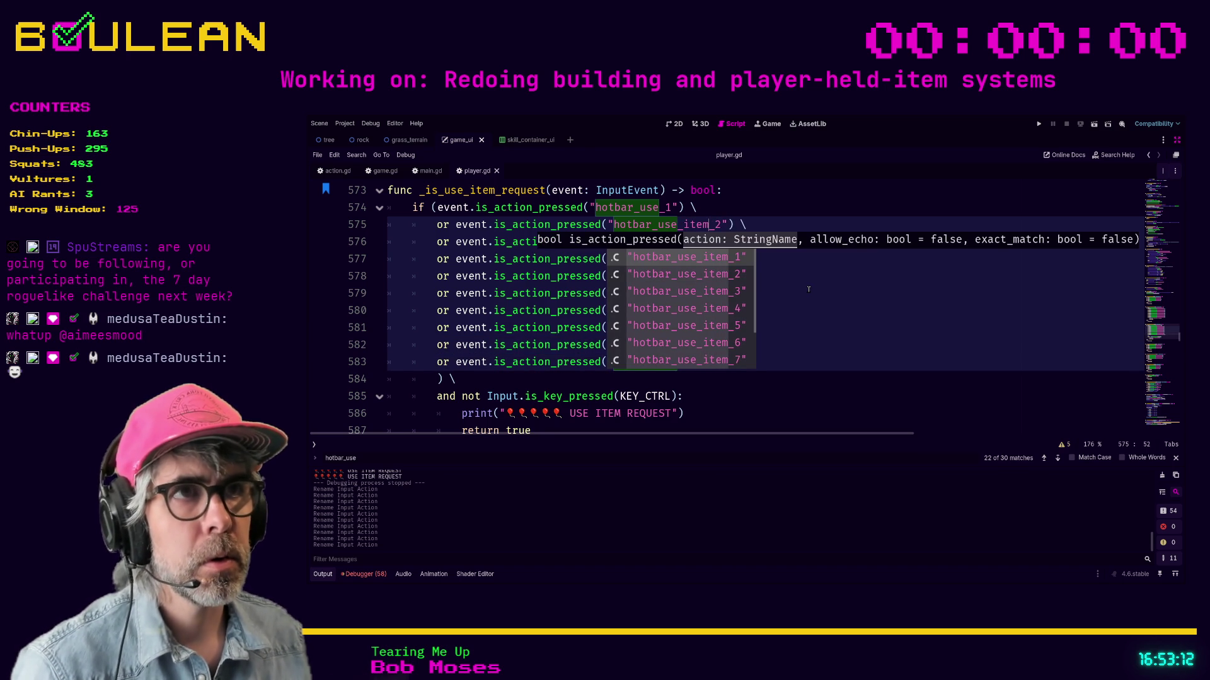
left_click(808, 291)
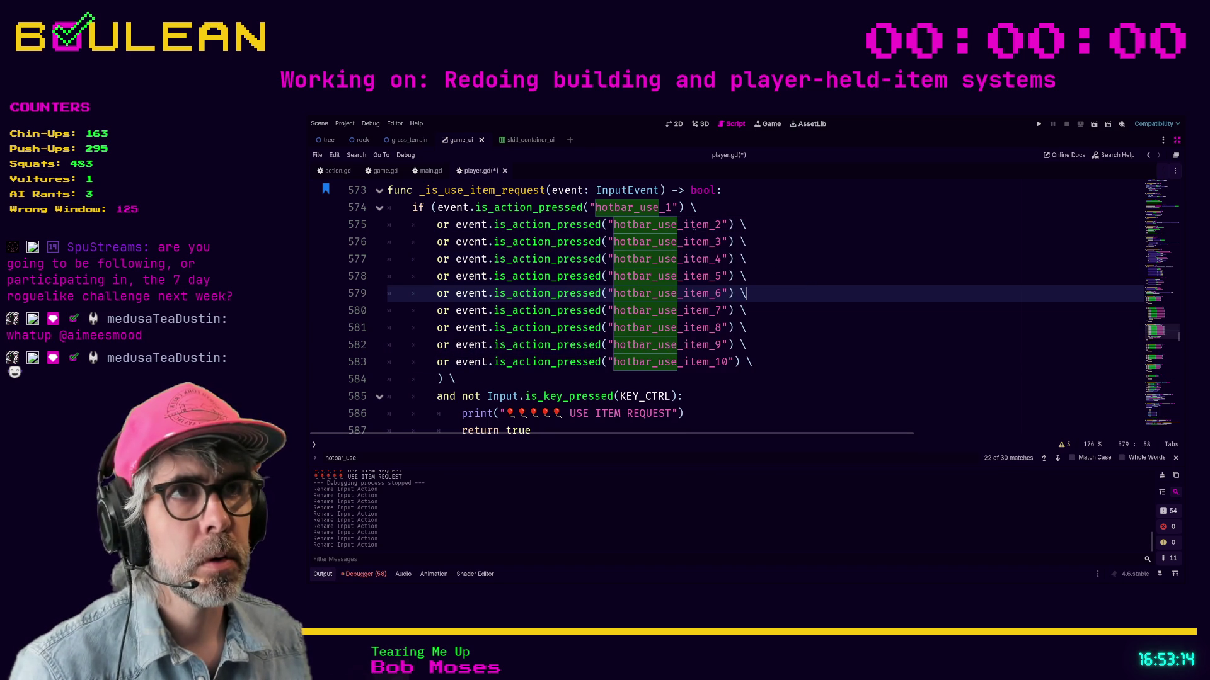
Step: Rename line 574's action to hotbar_use_item_1 and save player.gd
left_click(659, 208)
key("Escape")
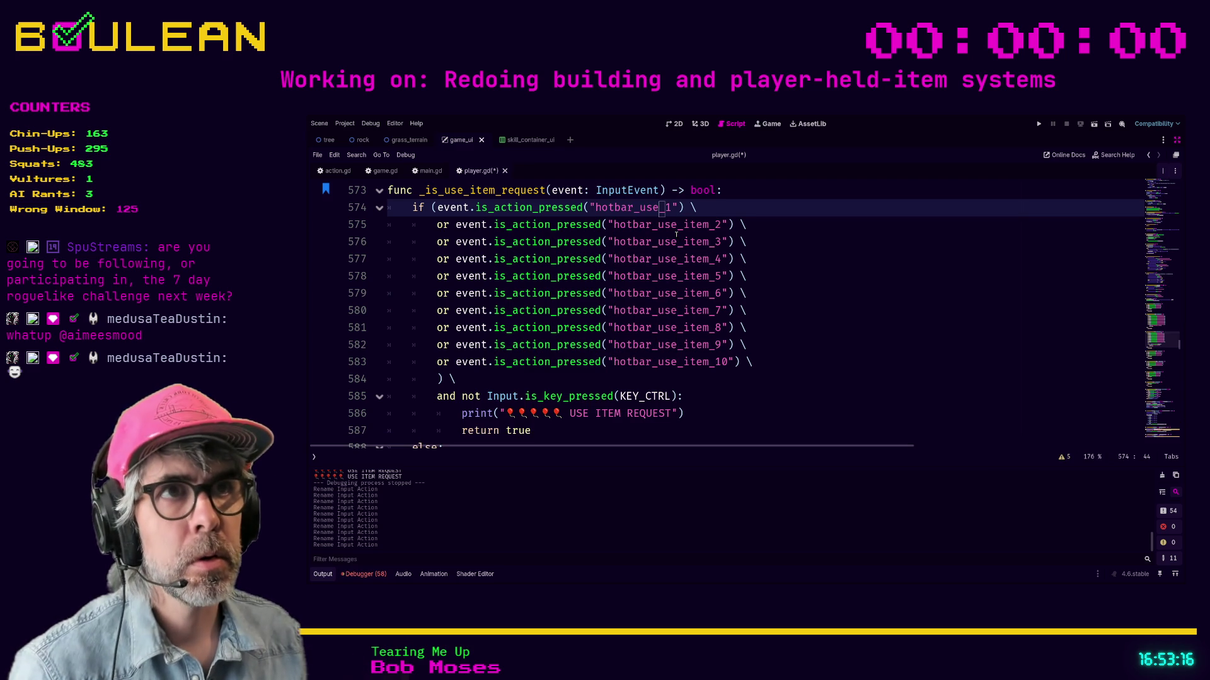
type("_item")
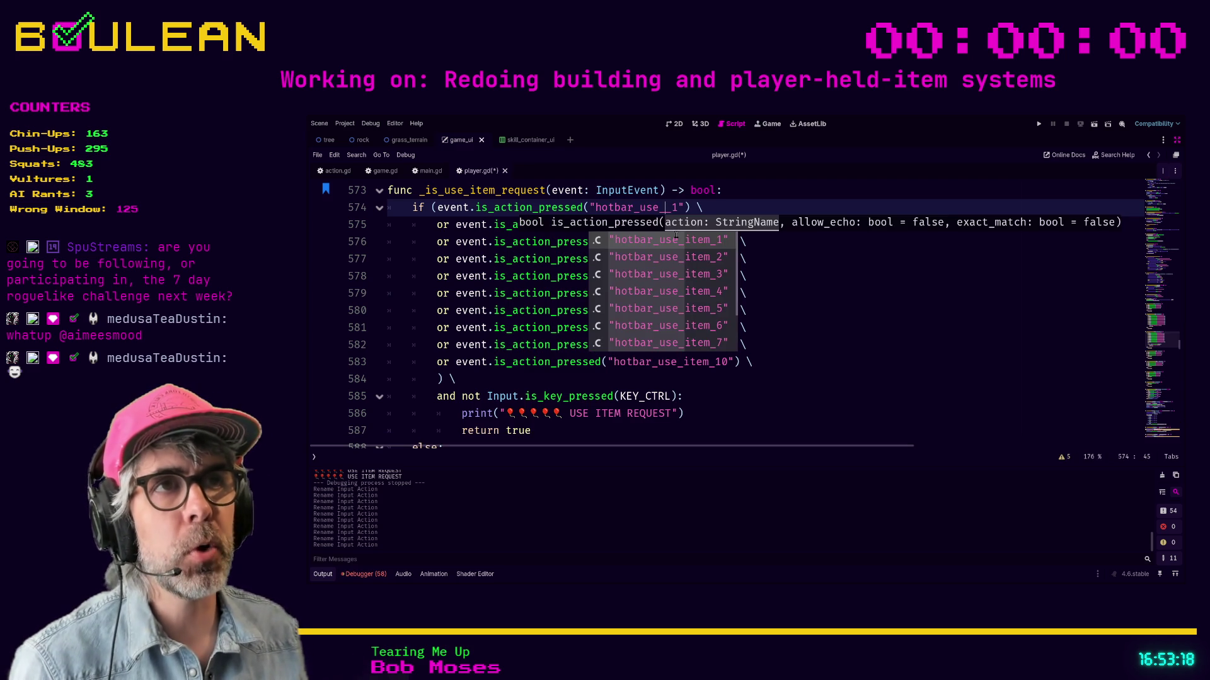
left_click(784, 280)
key("ctrl+s")
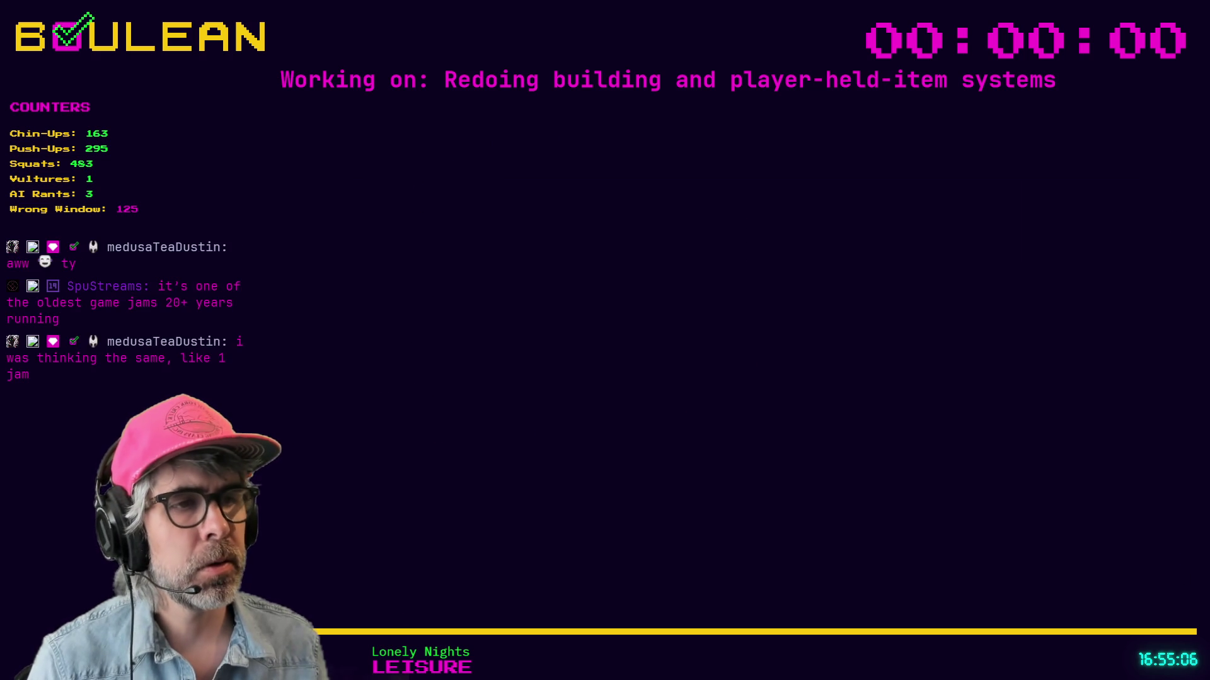
Step: Search the web for '7 day roguelike challenge' in a new tab
key("ctrl+t")
type("7")
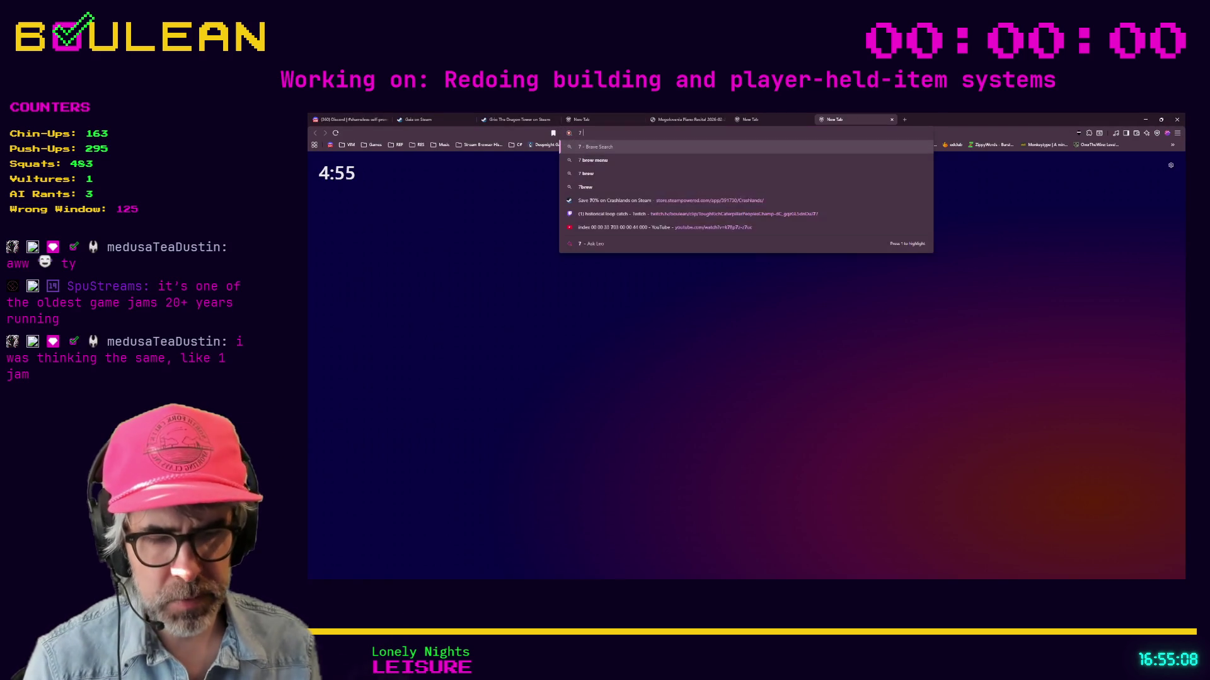
type(" day roguelike challenge")
key("Return")
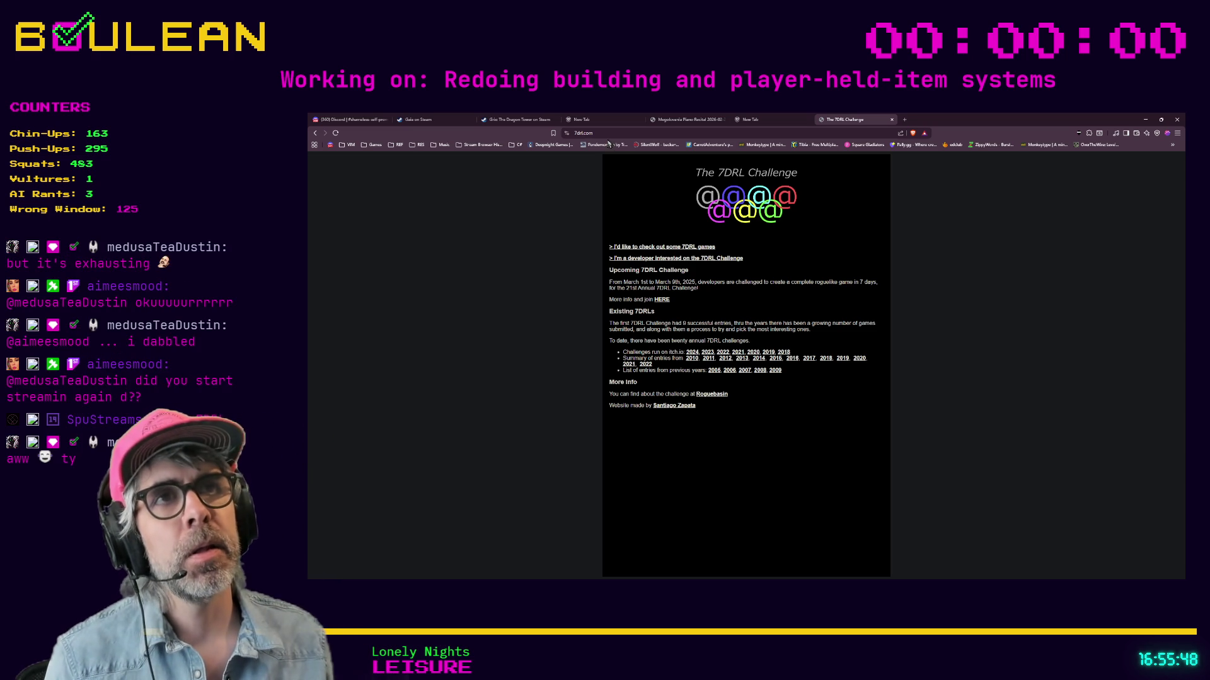
Step: Bookmark The 7DRL Challenge page at 7drl.com and minimize the browser
left_click(584, 133)
left_click_drag(585, 138, 532, 149)
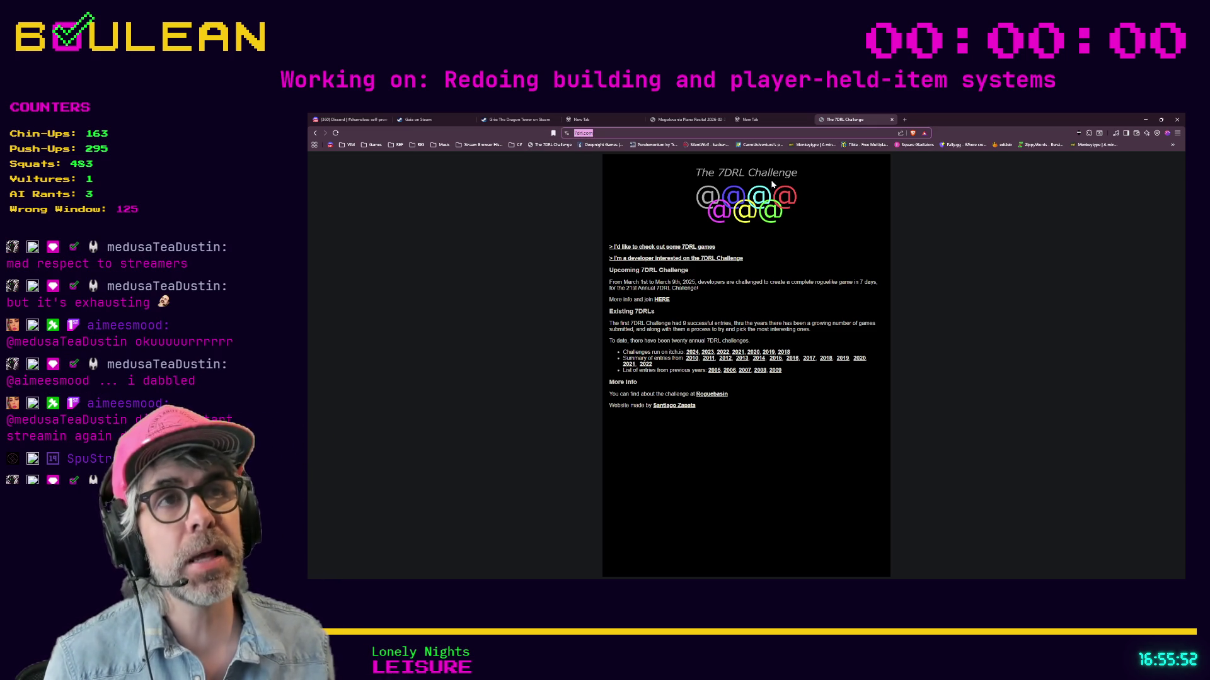
left_click(1146, 122)
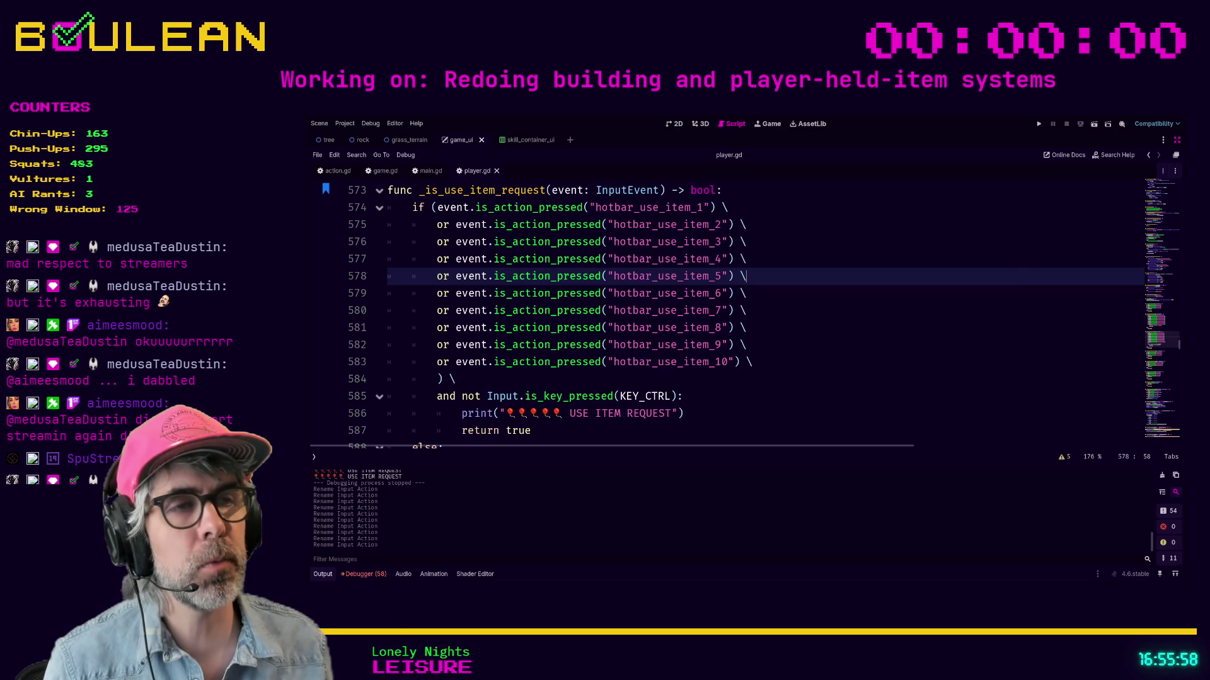
left_click(759, 377)
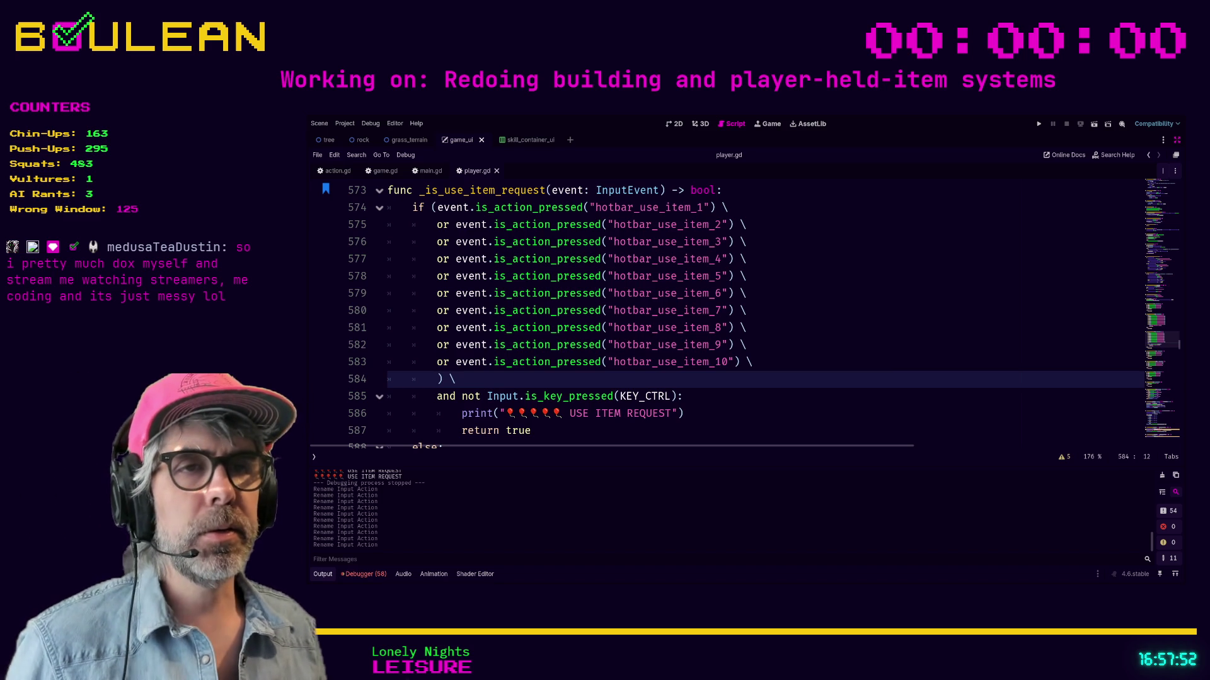
Step: Go to the USE ITEM REQUEST print line in player.gd, then switch to the microphone product page
scroll(724, 315, "down", 2)
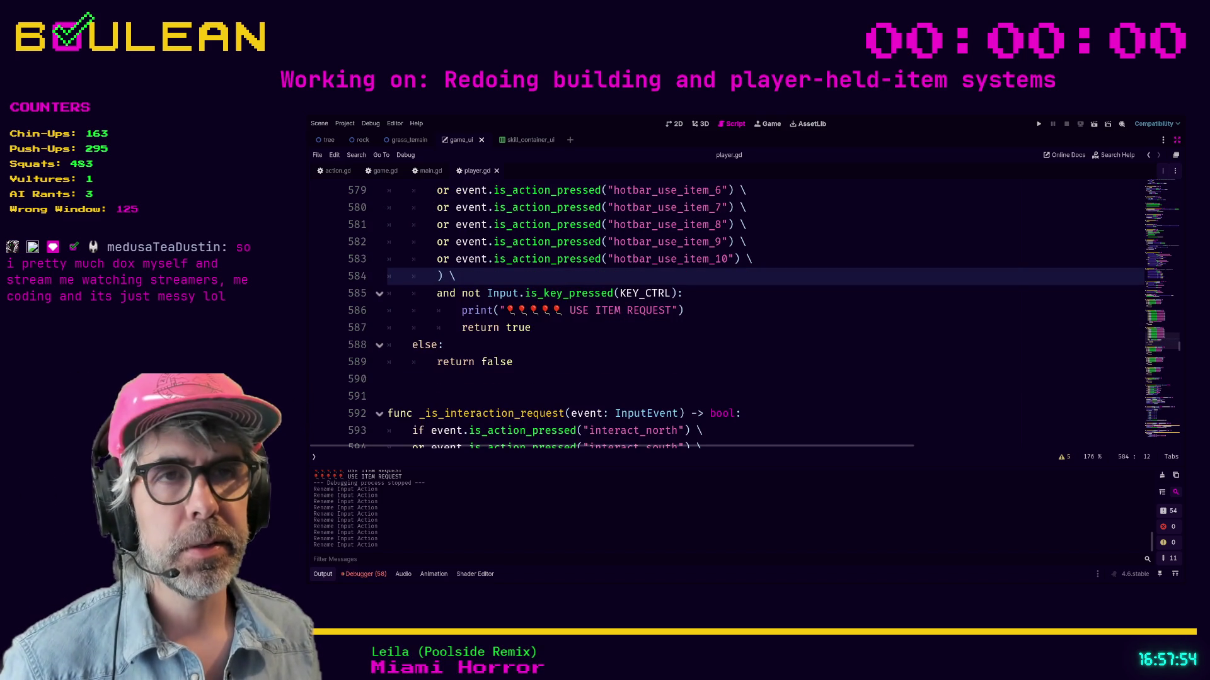
left_click(598, 310)
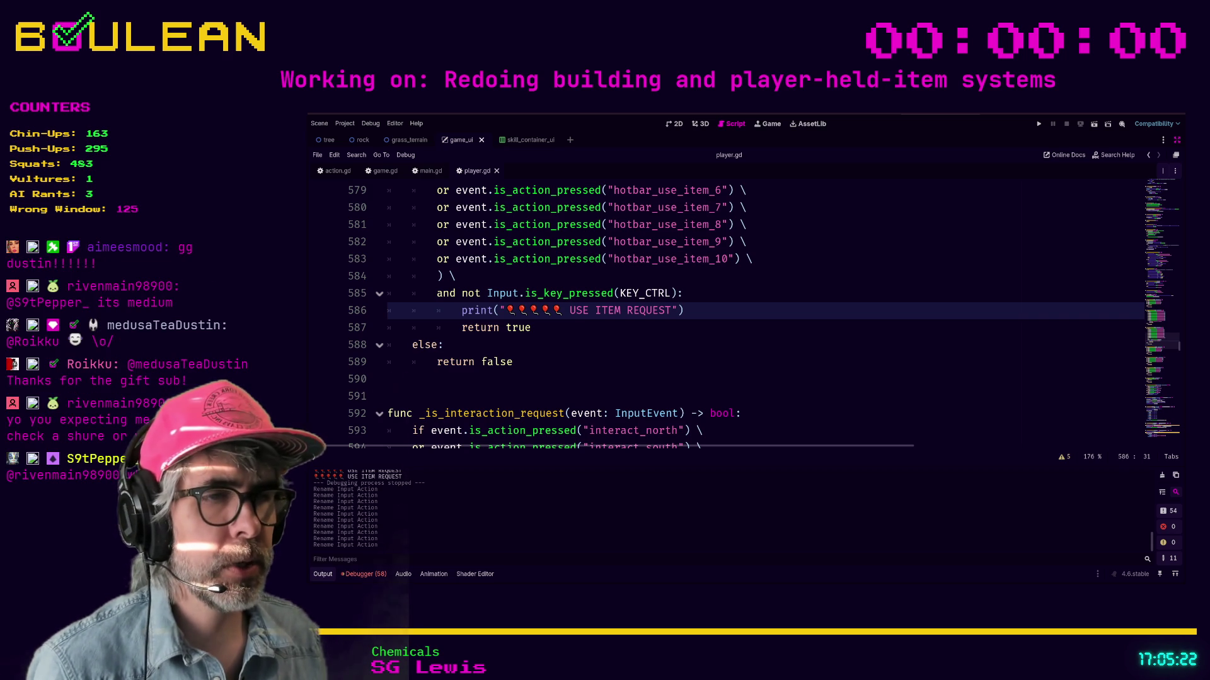
key("alt+Tab")
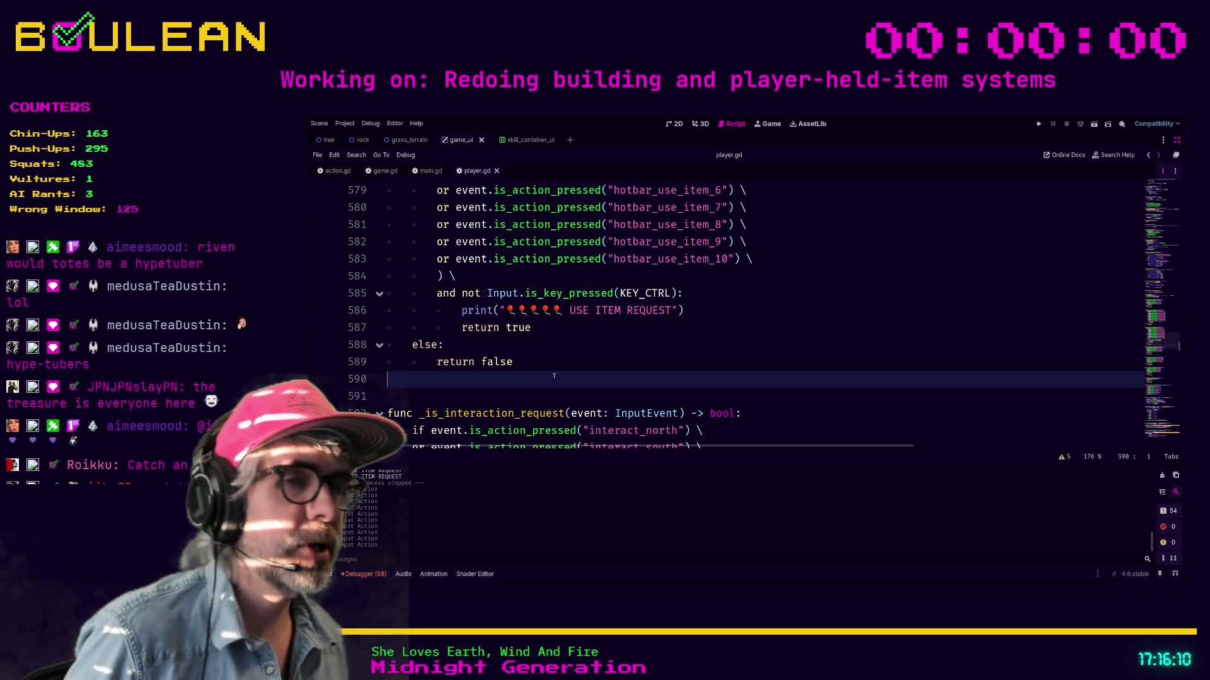
Step: Place the caret on the blank line above _is_interaction_request in player.gd
left_click(494, 392)
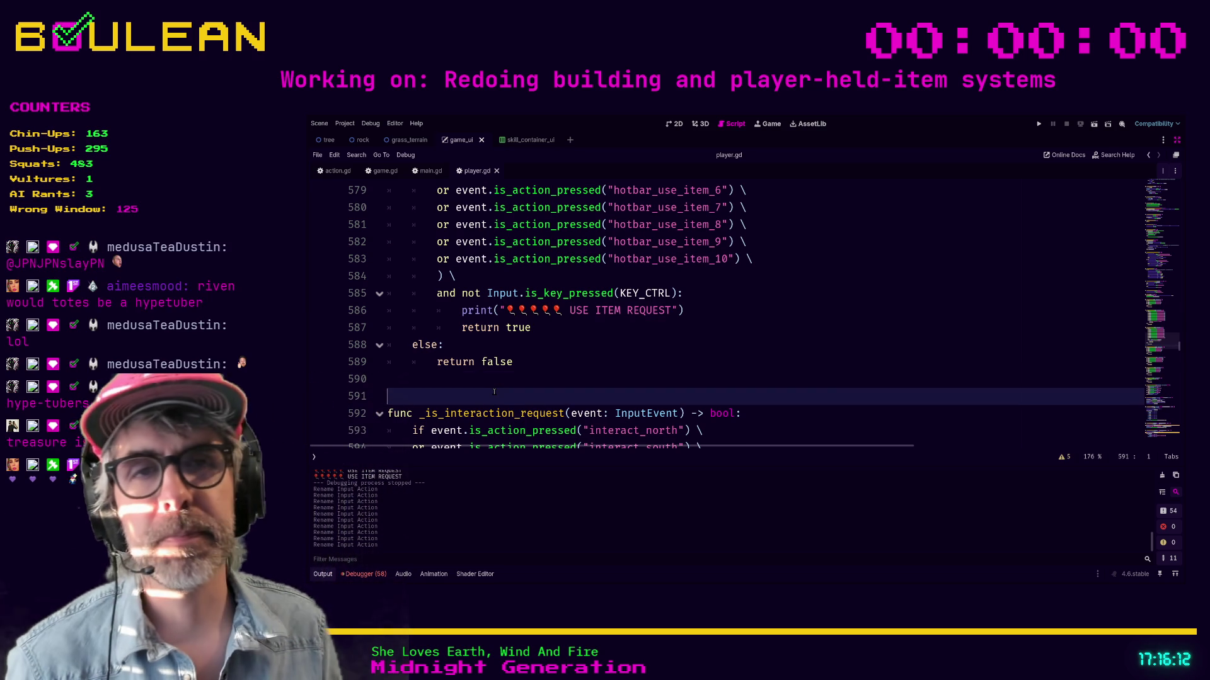